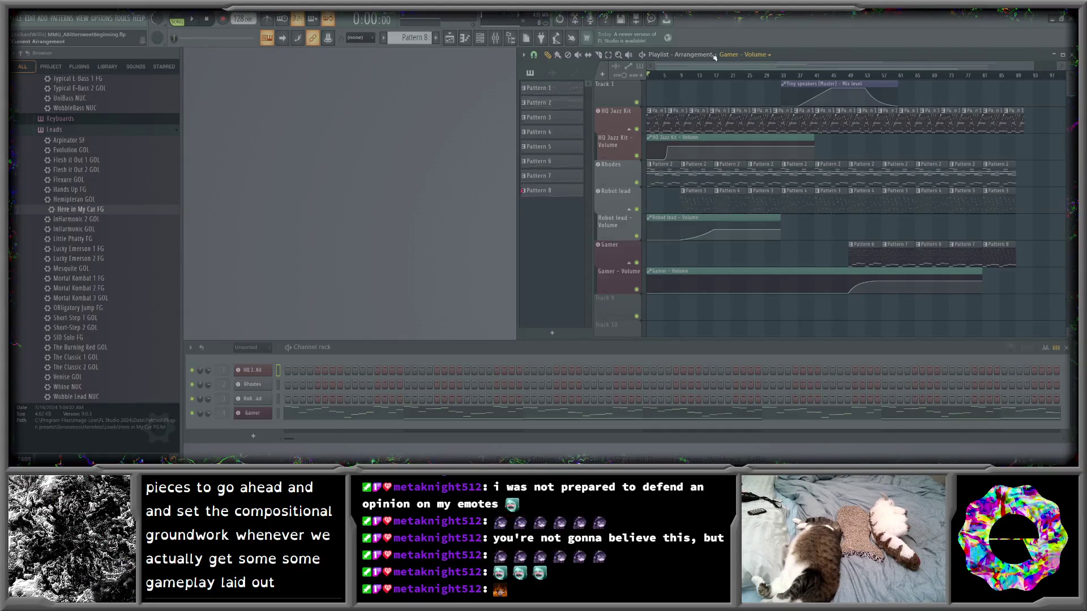
- Play the FL Studio arrangement with its HQ Jazz Kit, Rhodes, Robot lead and Gamer tracks
{"action": "left_click", "coordinate": [193, 23]}
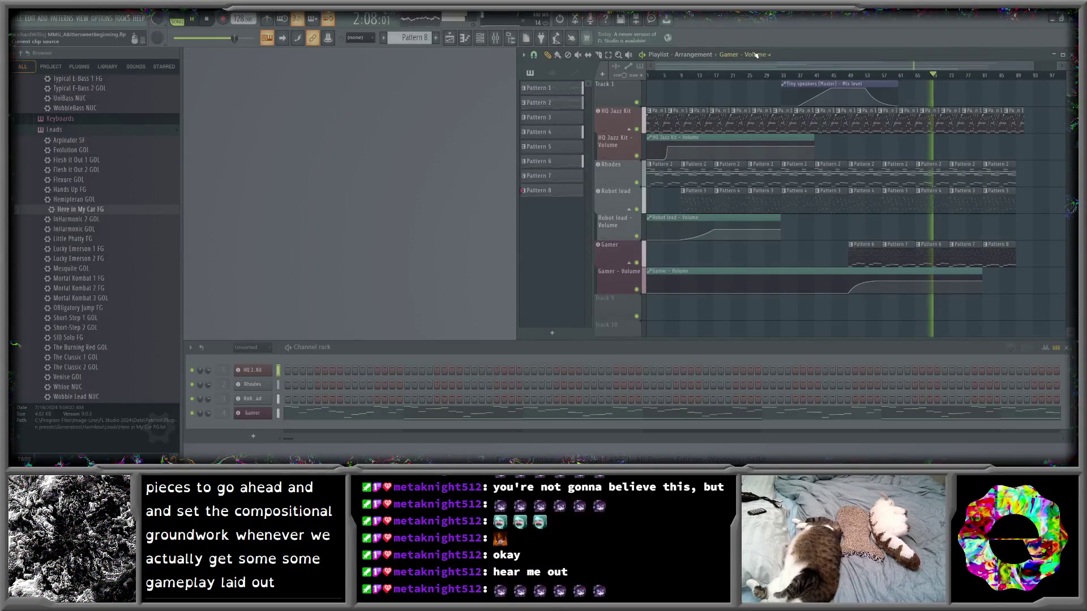
{"action": "left_click_drag", "start_coordinate": [738, 64], "coordinate": [784, 60]}
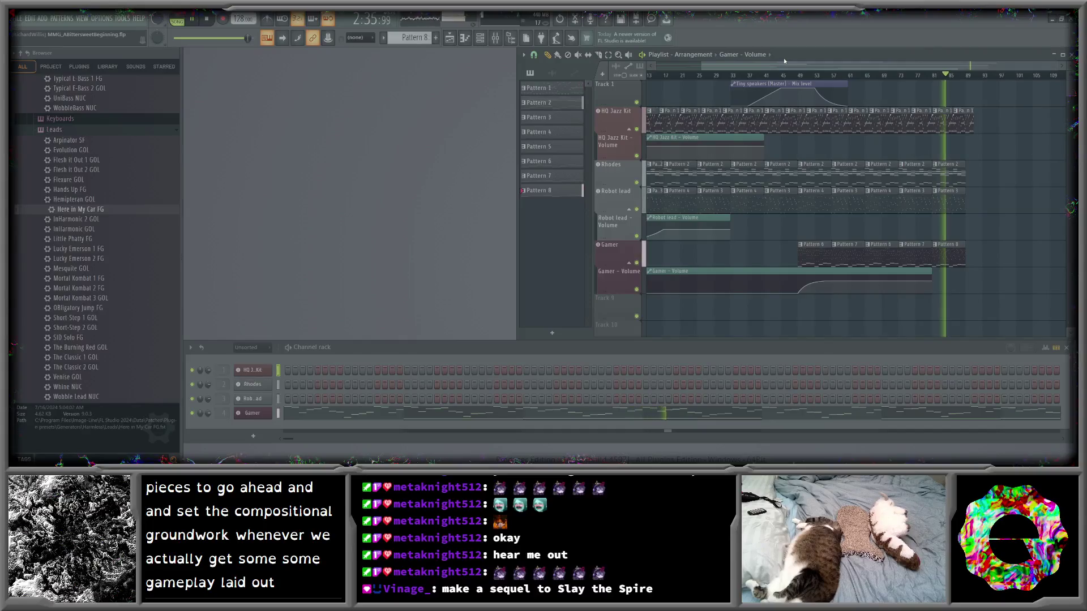
- Shorten the last HQ Jazz Kit clip and add a Pattern 1 clip on HQ Jazz Kit
{"action": "left_click_drag", "start_coordinate": [974, 120], "coordinate": [965, 120]}
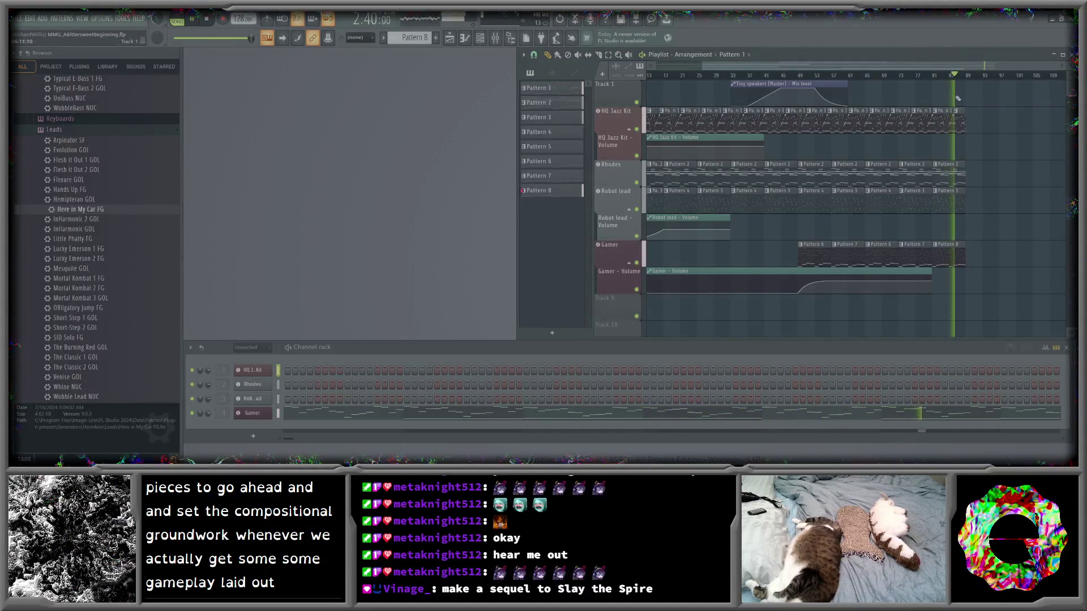
{"action": "mouse_move", "coordinate": [703, 65]}
{"action": "left_mouse_down"}
{"action": "mouse_move", "coordinate": [985, 67]}
{"action": "mouse_move", "coordinate": [940, 69]}
{"action": "left_mouse_up"}
{"action": "left_click", "coordinate": [934, 120]}
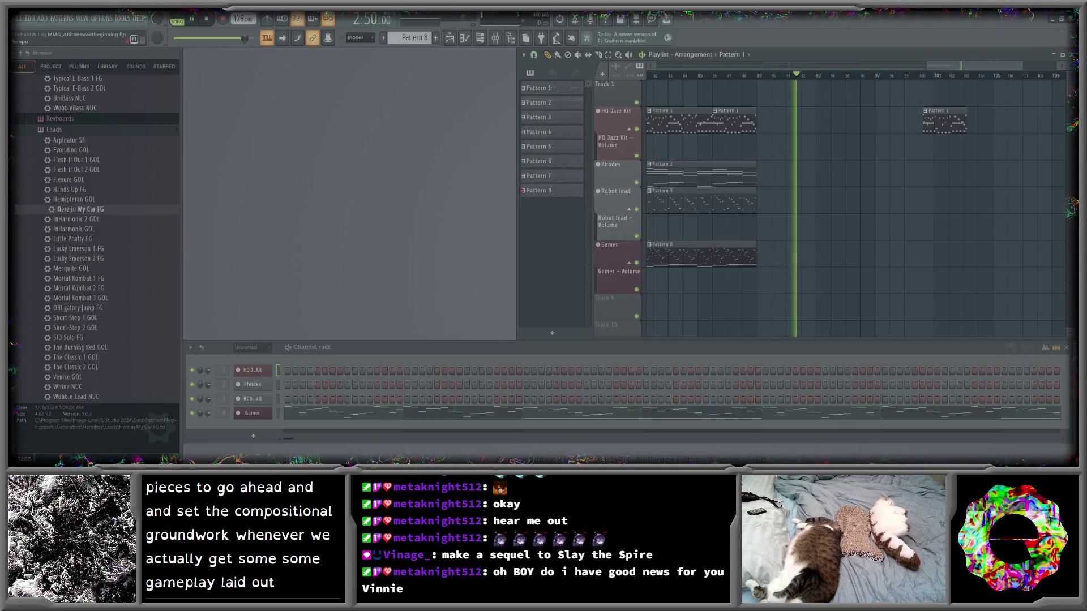
- Stop playback at the song start and zoom the playlist out to the full arrangement
{"action": "key", "text": "space"}
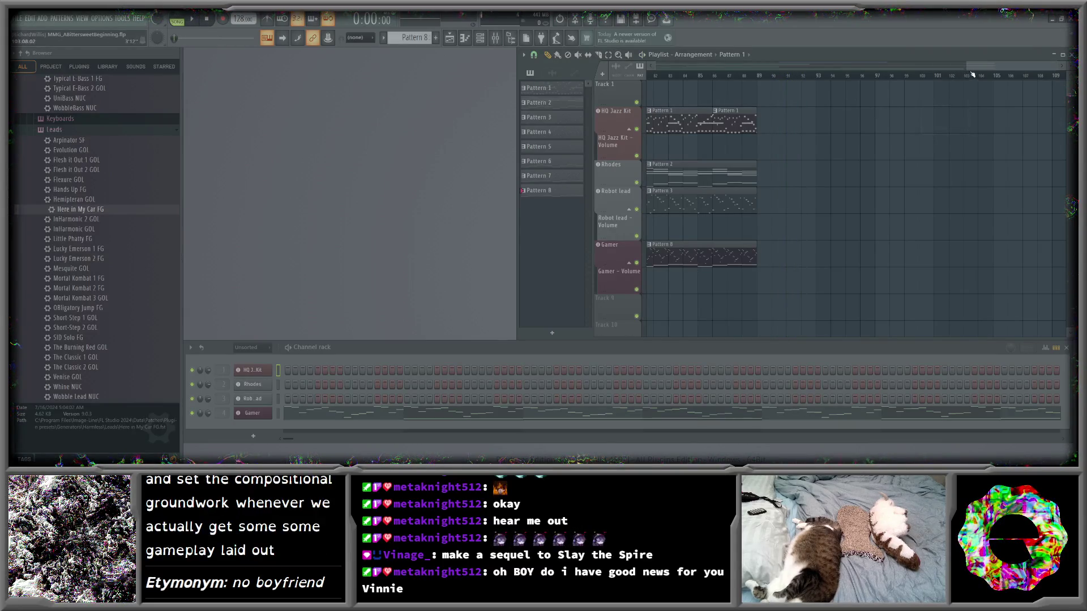
{"action": "scroll", "coordinate": [956, 76], "scroll_direction": "down", "scroll_amount": 5}
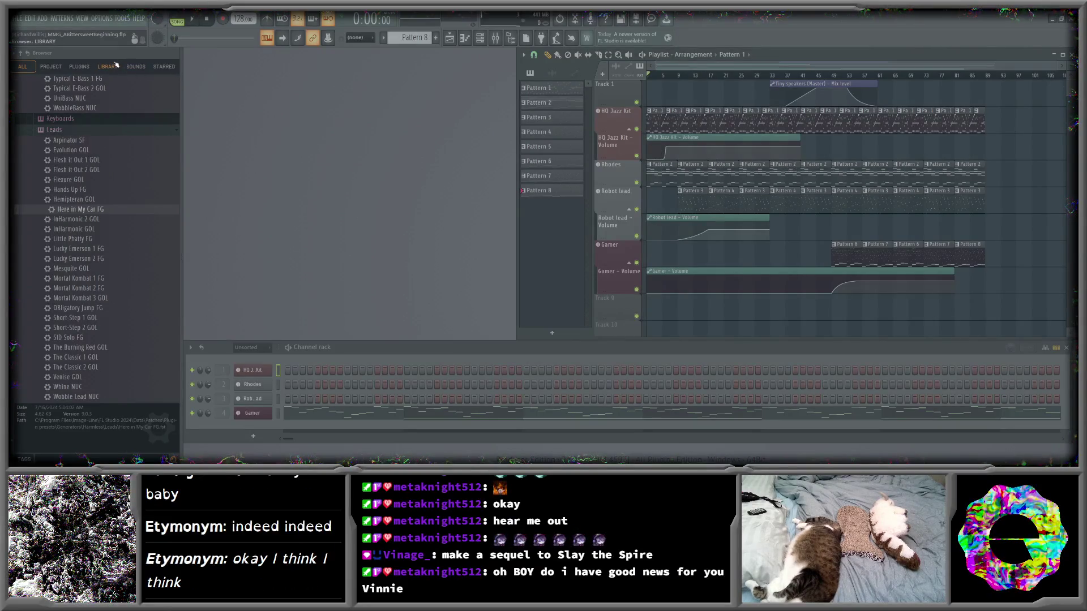
{"action": "left_click", "coordinate": [19, 18]}
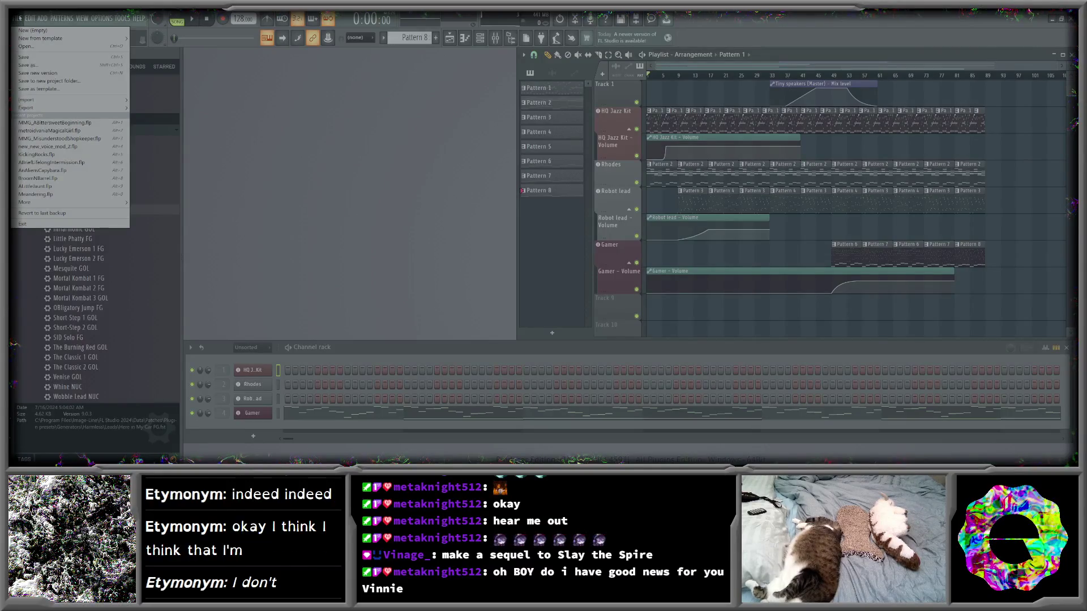
- Close FL Studio's FILE menu without choosing anything and switch to the Godot editor
{"action": "left_click", "coordinate": [20, 18]}
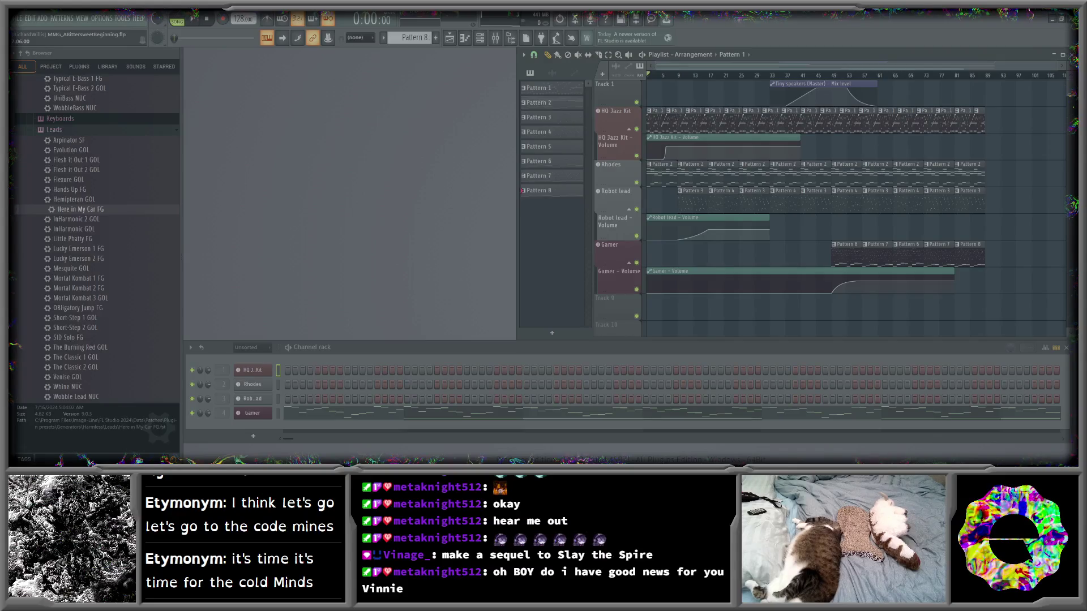
{"action": "key", "text": "alt+Tab"}
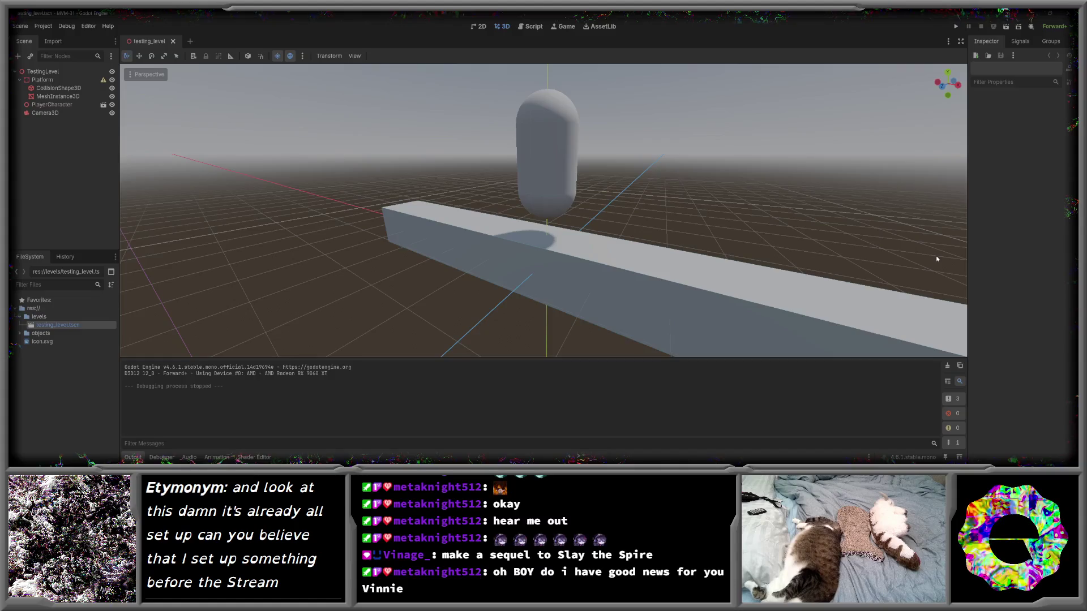
- Orbit and fly the viewport around the capsule and platform, then run the project
{"action": "mouse_move", "coordinate": [300, 203]}
{"action": "left_mouse_down"}
{"action": "mouse_move", "coordinate": [283, 198]}
{"action": "mouse_move", "coordinate": [306, 204]}
{"action": "mouse_move", "coordinate": [294, 202]}
{"action": "left_mouse_up"}
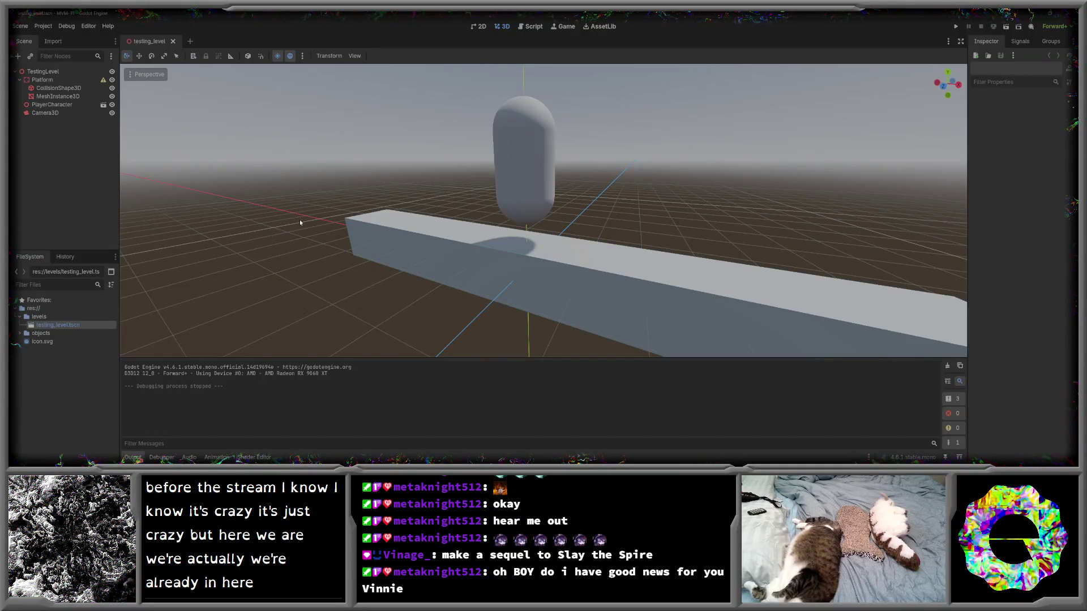
{"action": "left_click_drag", "start_coordinate": [272, 201], "coordinate": [306, 205]}
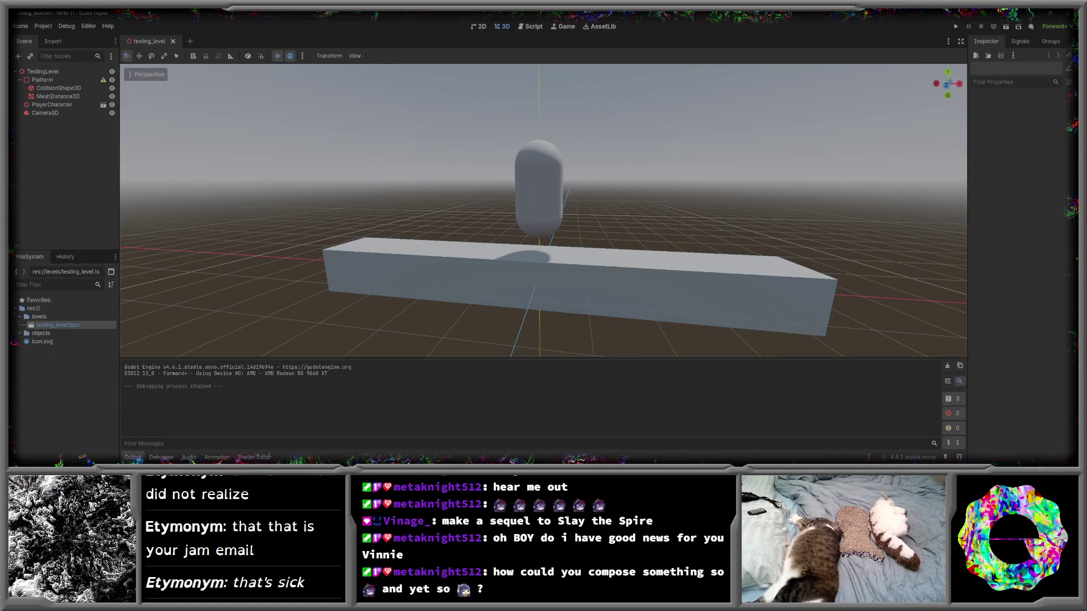
{"action": "key", "text": "d"}
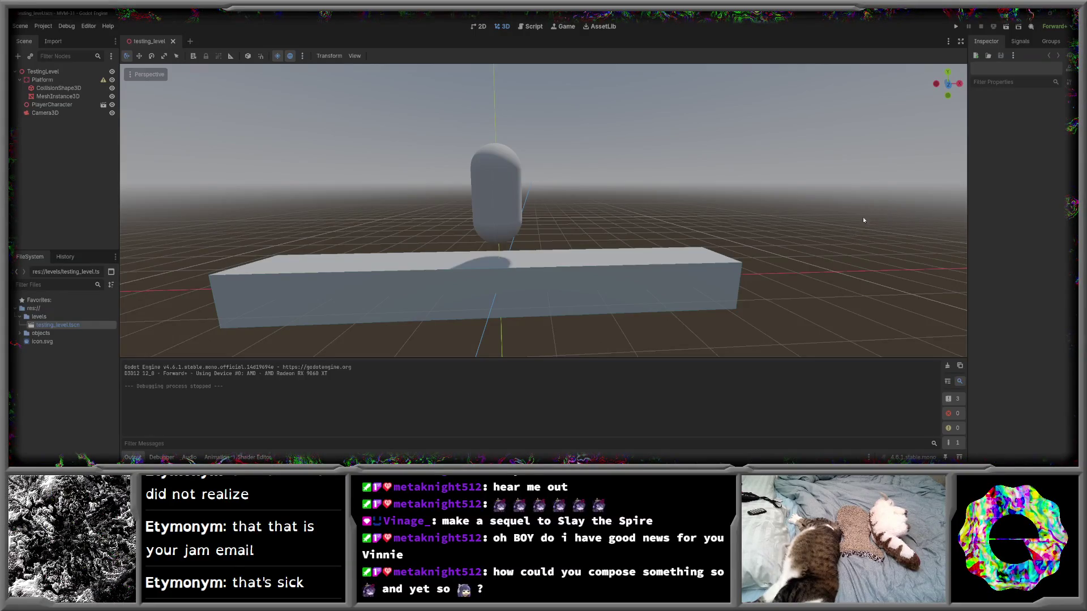
{"action": "key", "text": "w"}
{"action": "key", "text": "s"}
{"action": "key", "text": "e"}
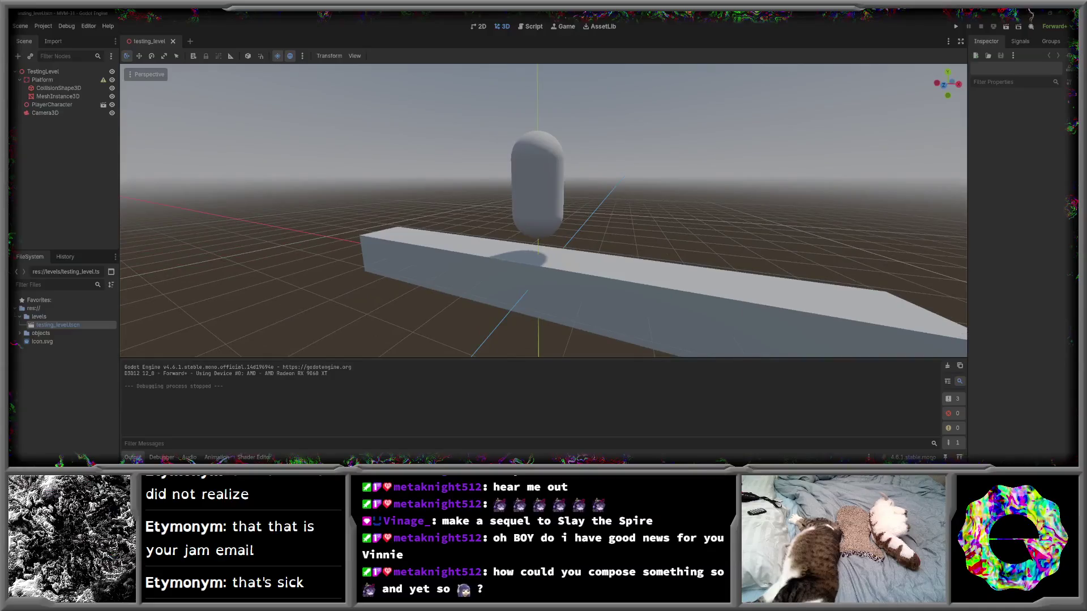
{"action": "right_click", "coordinate": [232, 152]}
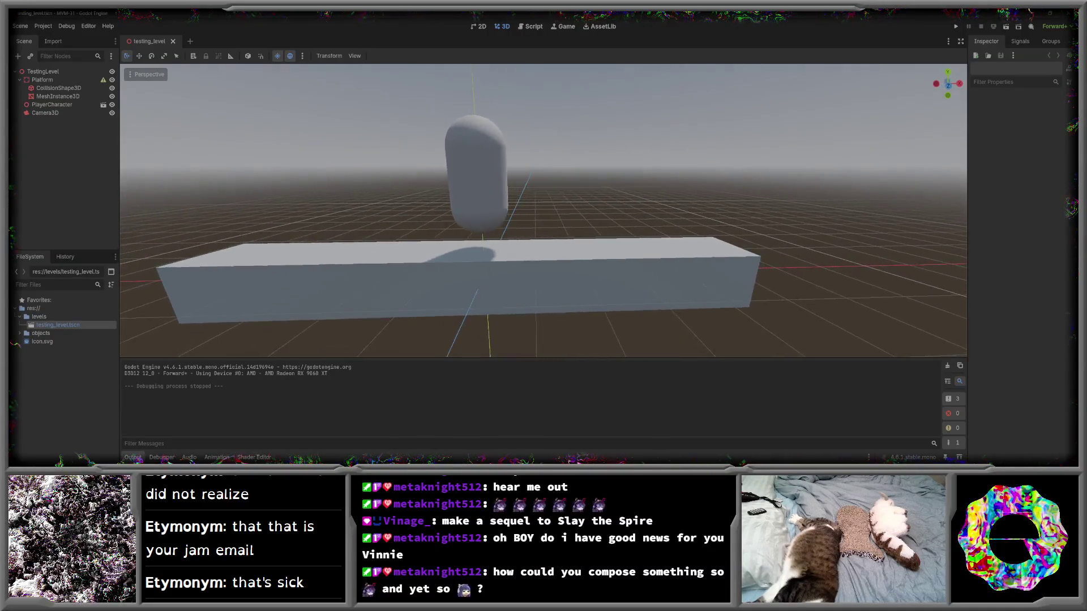
{"action": "left_click", "coordinate": [956, 26]}
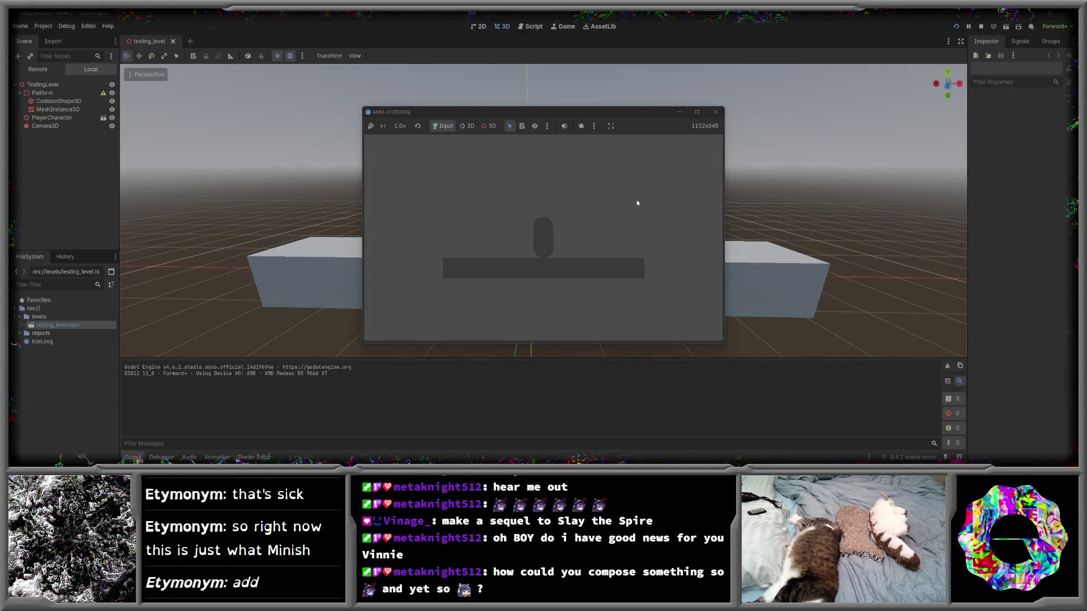
- Move the capsule left and right along the platform with arrow keys, jumping with Space
{"action": "key", "text": "Left"}
{"action": "key", "text": "space"}
{"action": "key", "text": "Right"}
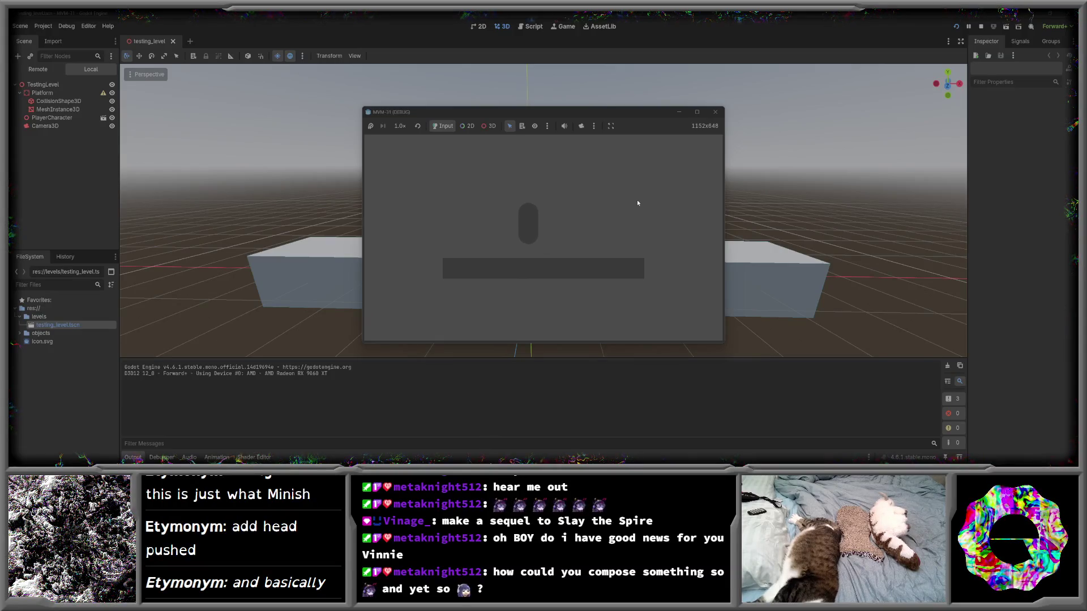
{"action": "key", "text": "Left"}
{"action": "key", "text": "space"}
{"action": "key", "text": "space"}
{"action": "key", "text": "Right"}
{"action": "key", "text": "space"}
{"action": "key", "text": "Left"}
{"action": "key", "text": "Left"}
{"action": "key", "text": "Right"}
- Keep jumping the capsule back and forth, leave it near the left end, and switch to FL Studio
{"action": "key", "text": "space"}
{"action": "key", "text": "Left"}
{"action": "key", "text": "space"}
{"action": "key", "text": "Right"}
{"action": "key", "text": "space"}
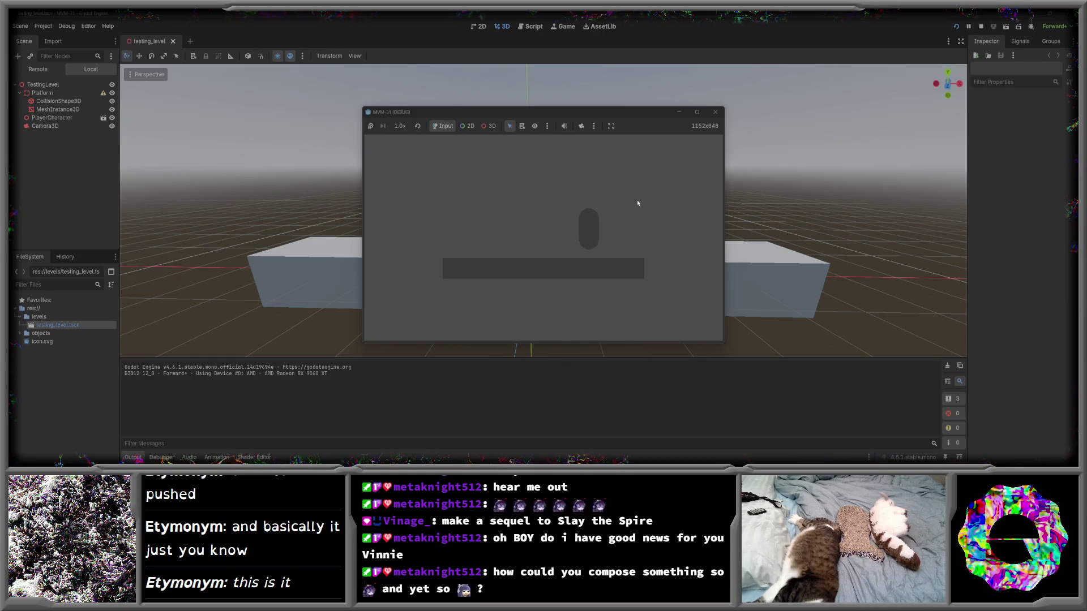
{"action": "key", "text": "Left"}
{"action": "key", "text": "space"}
{"action": "key", "text": "Right"}
{"action": "key", "text": "space"}
{"action": "key", "text": "Left"}
{"action": "key", "text": "space"}
{"action": "key", "text": "Right"}
{"action": "key", "text": "Left"}
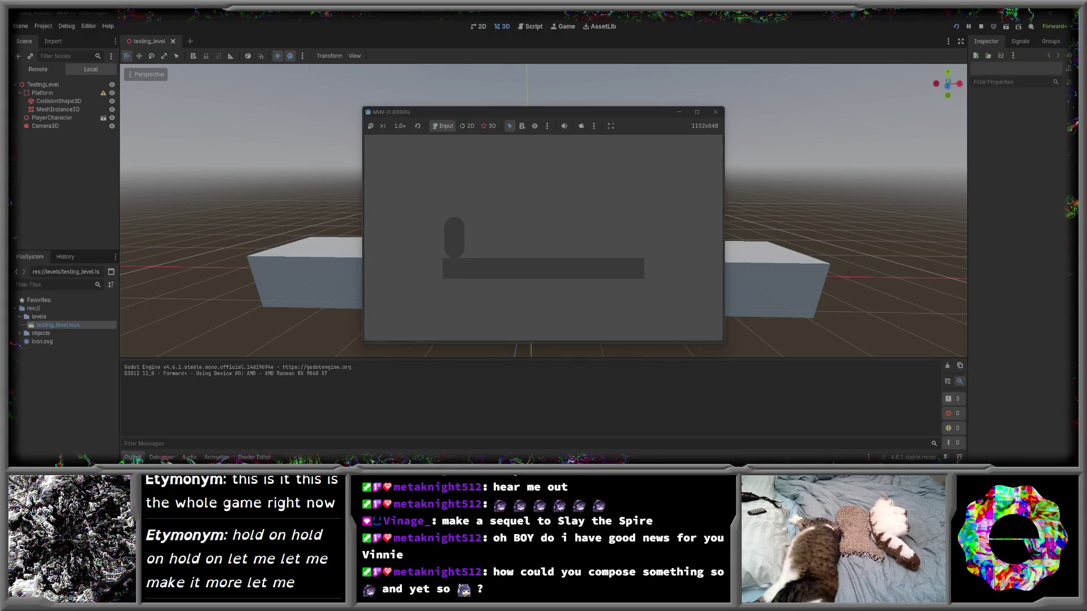
{"action": "key", "text": "alt+Tab"}
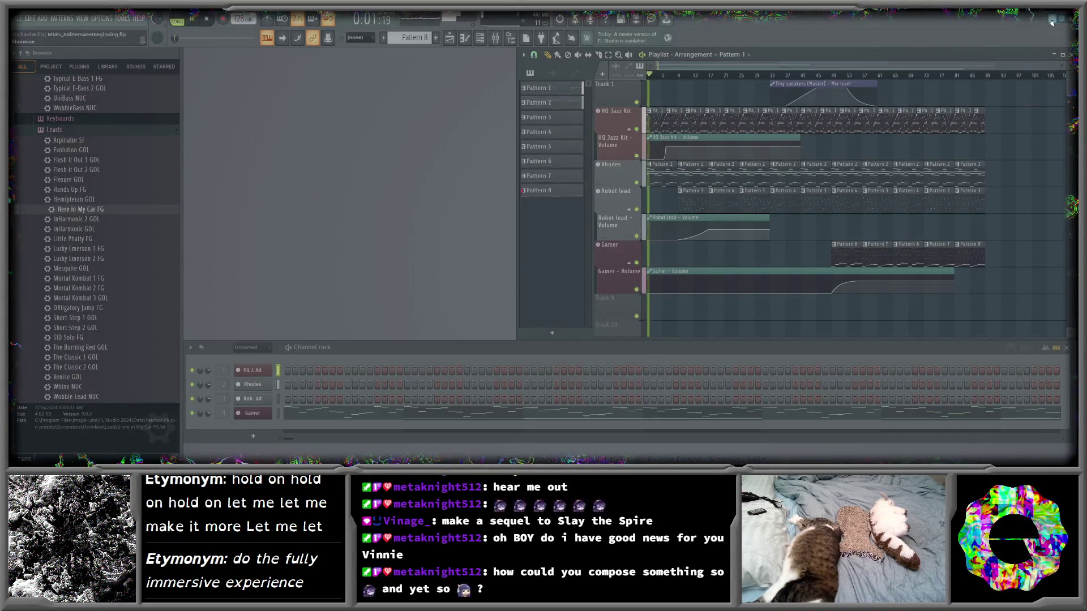
- Return to the game, maximize its window, and move the capsule right and left with jumps
{"action": "key", "text": "alt+Tab"}
{"action": "left_click", "coordinate": [697, 112]}
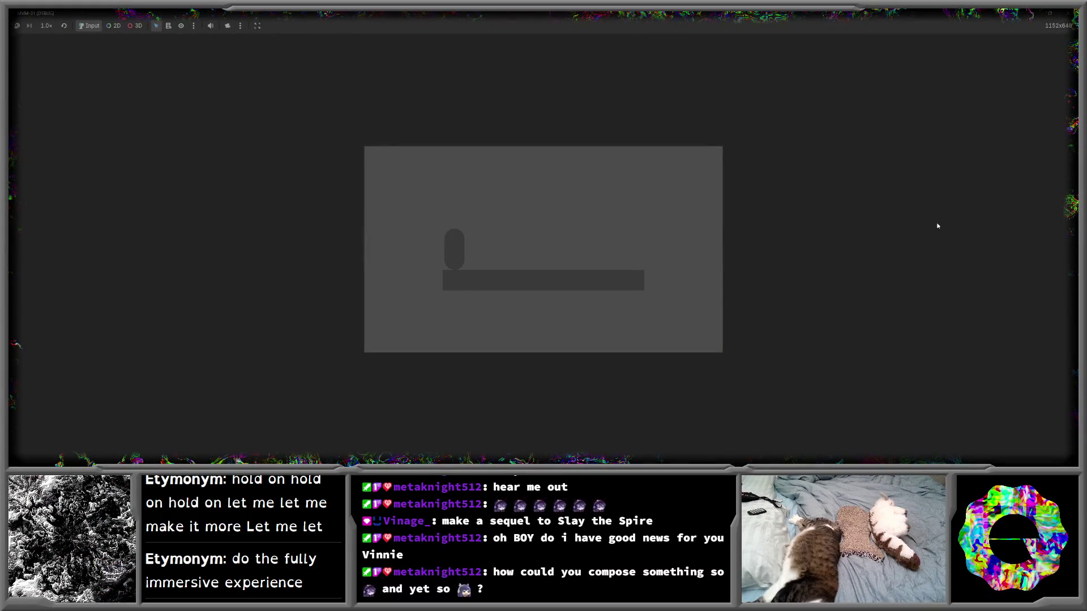
{"action": "key", "text": "Right"}
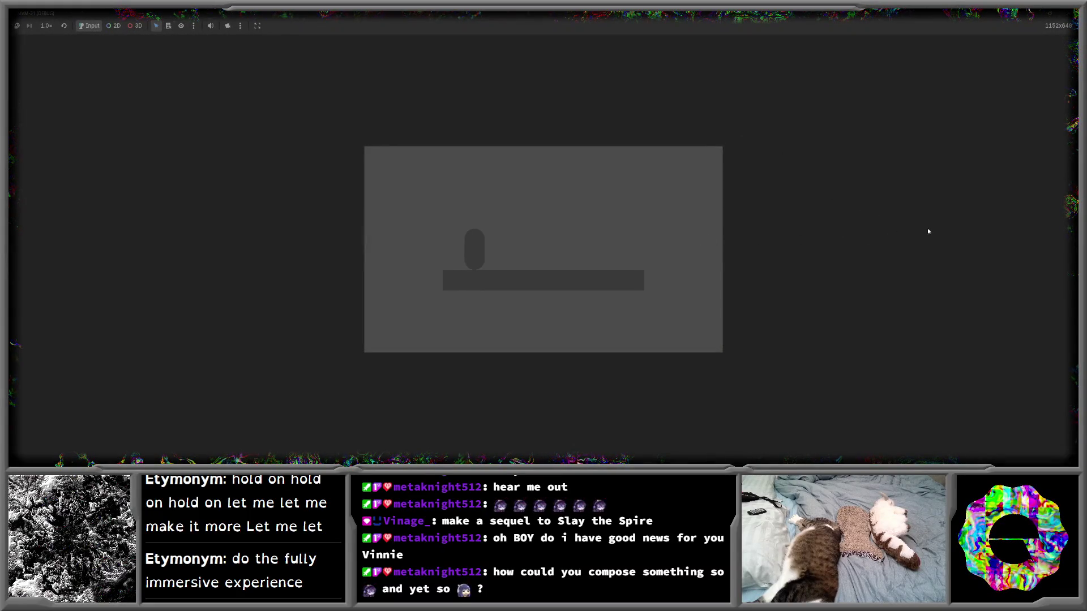
{"action": "key", "text": "Left"}
{"action": "key", "text": "Right"}
{"action": "key", "text": "space"}
{"action": "key", "text": "Left"}
{"action": "key", "text": "space"}
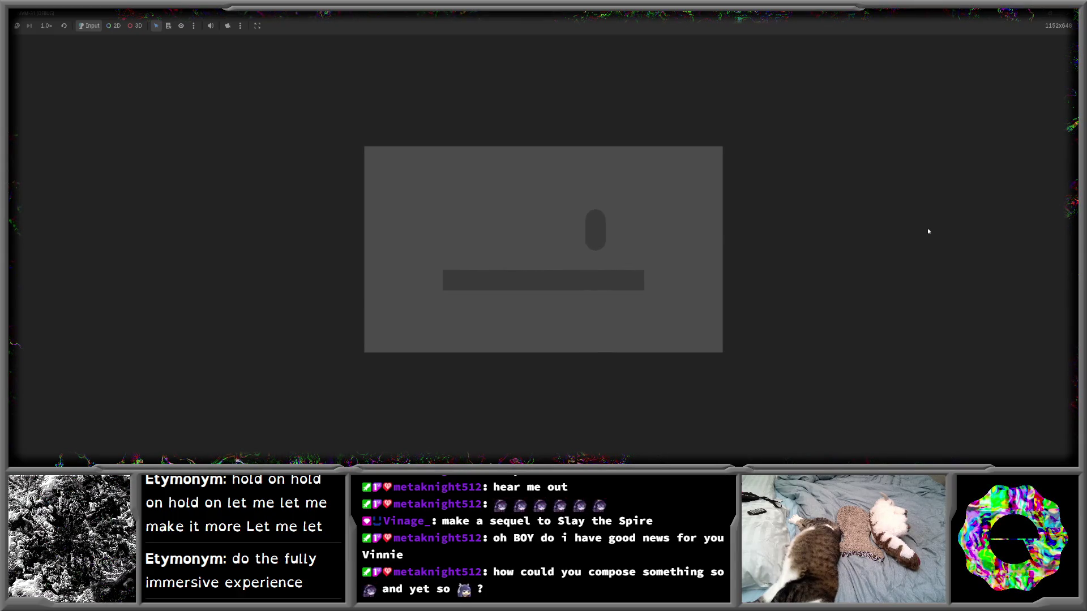
- Walk the capsule off the platform's left edge, stop the song, and close the game window
{"action": "key", "text": "space"}
{"action": "key", "text": "Right"}
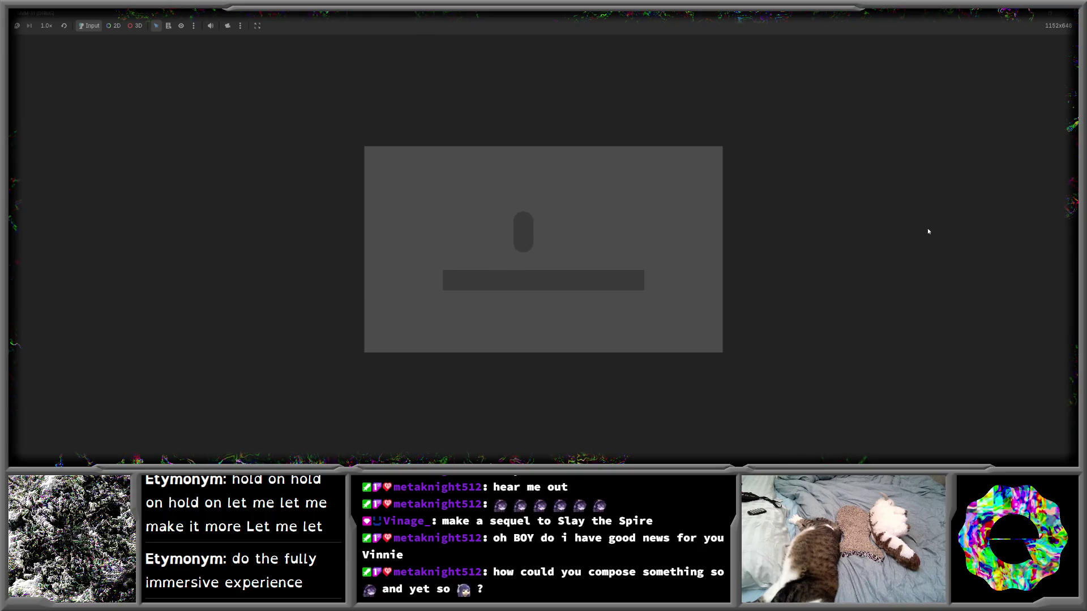
{"action": "key", "text": "Left"}
{"action": "key", "text": "space"}
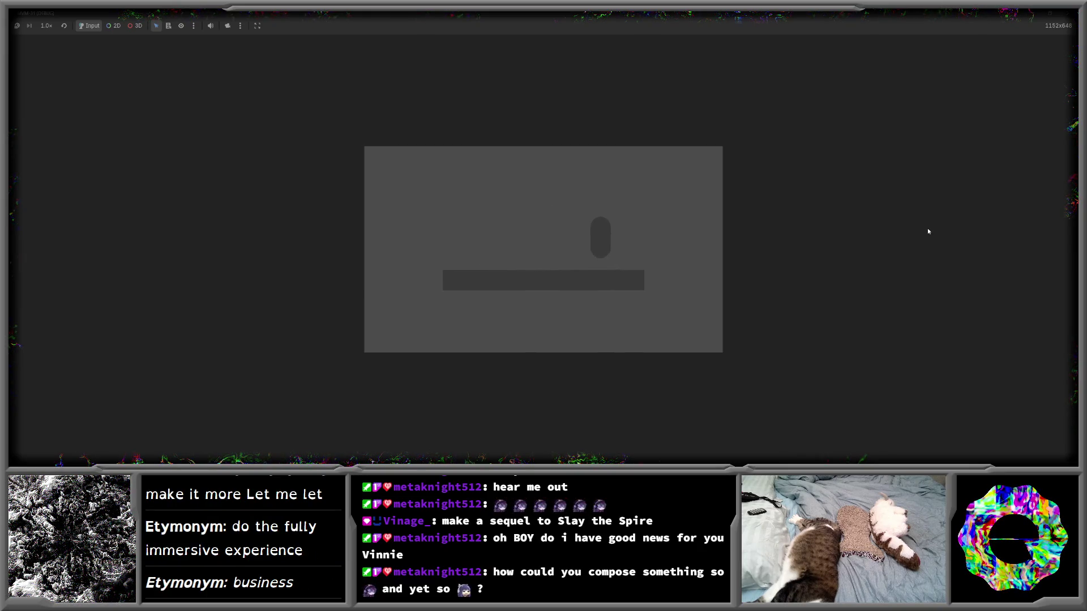
{"action": "key", "text": "space"}
{"action": "key", "text": "Left"}
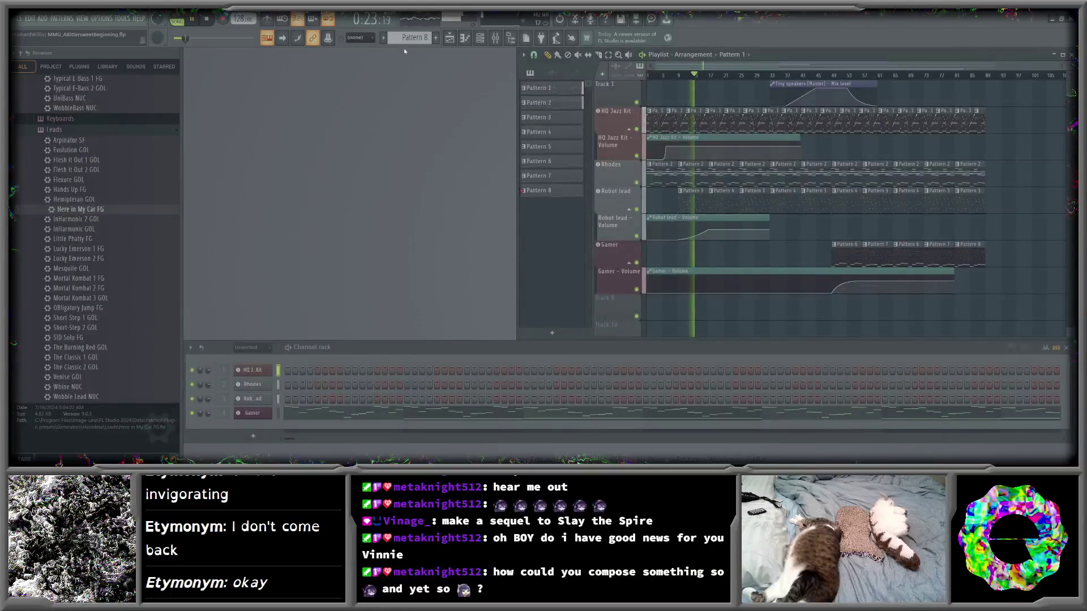
{"action": "key", "text": "space"}
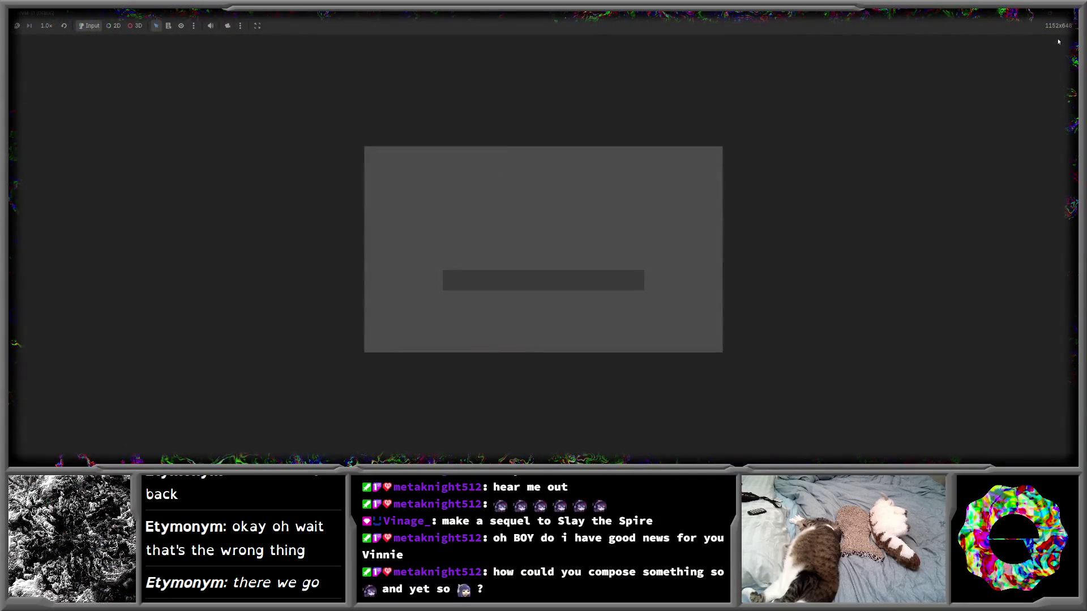
{"action": "left_click", "coordinate": [1066, 16]}
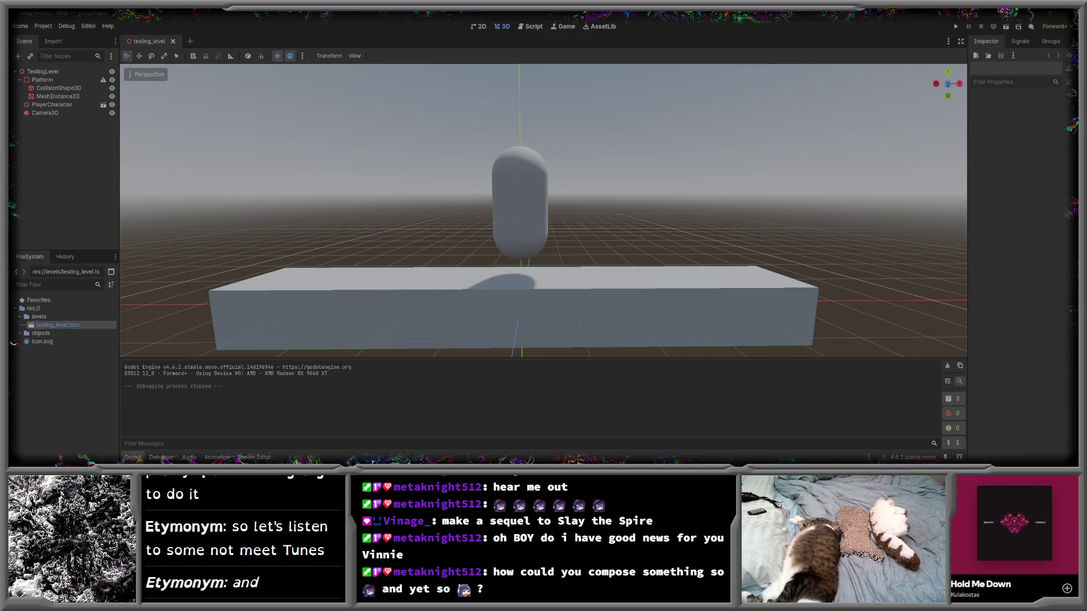
- Create a new folder named menus in the res:// project root
{"action": "left_click", "coordinate": [53, 359]}
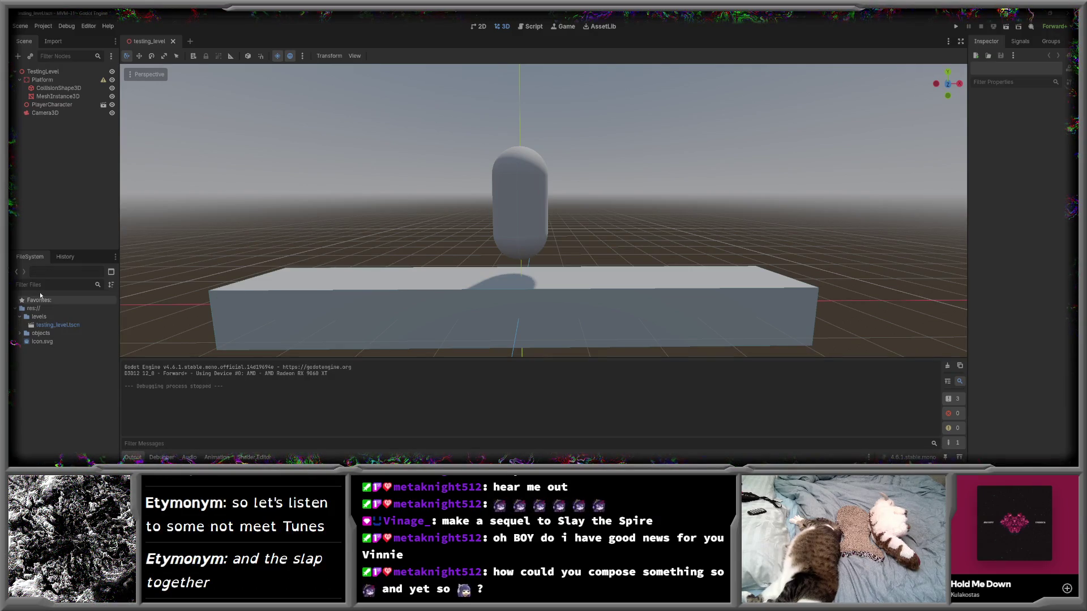
{"action": "right_click", "coordinate": [48, 308]}
{"action": "left_click", "coordinate": [187, 316]}
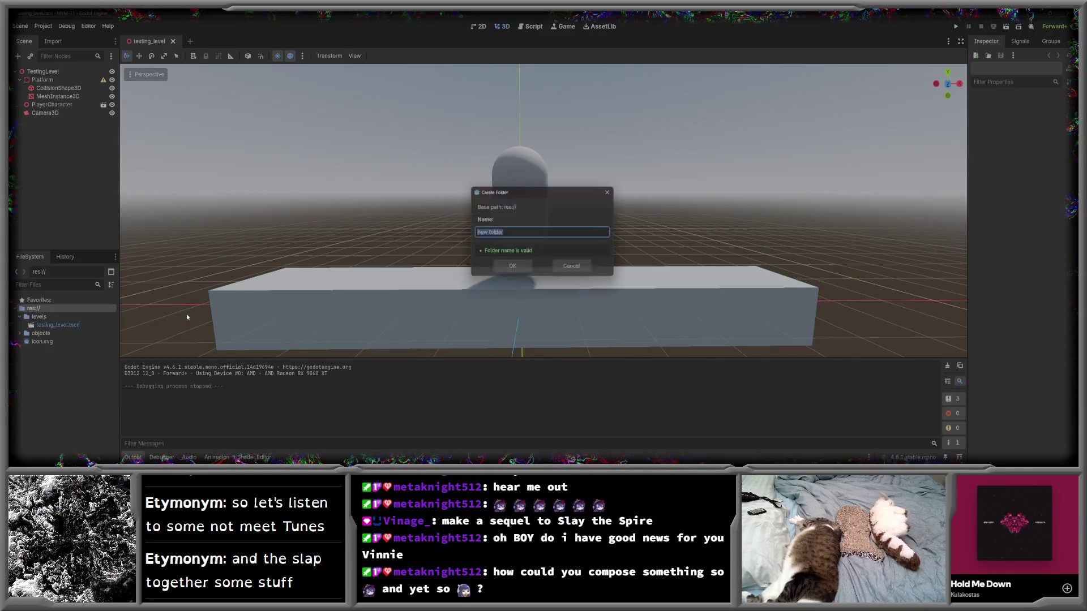
{"action": "type", "text": "menus"}
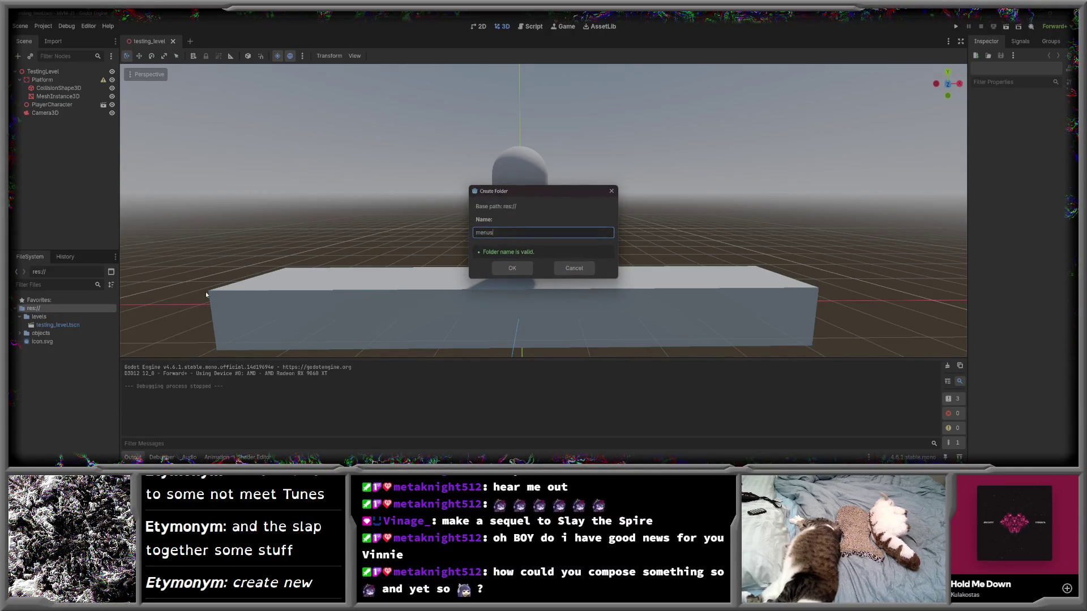
{"action": "key", "text": "Return"}
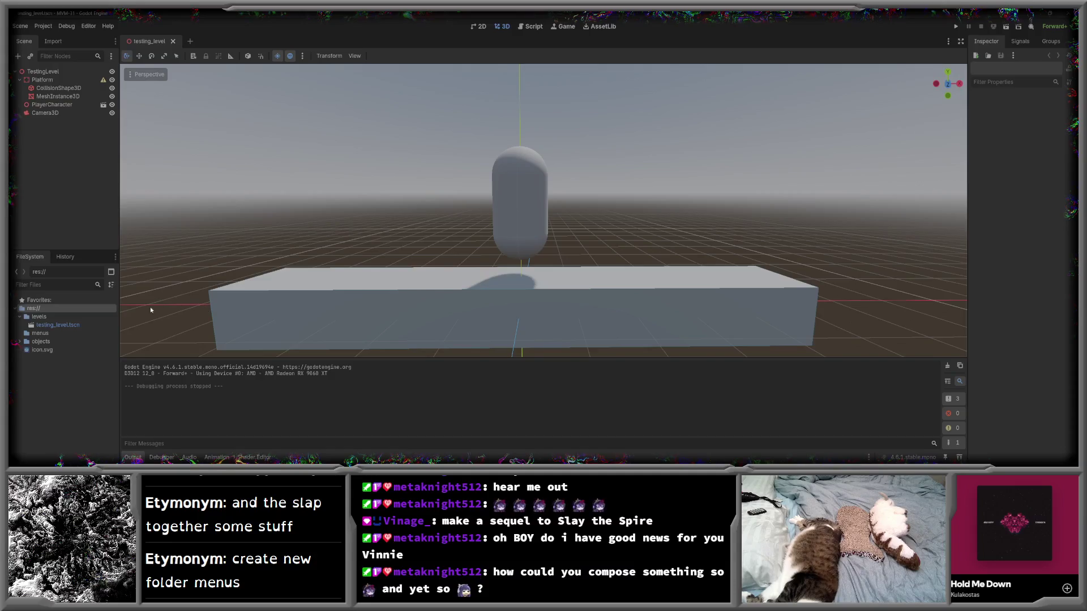
- Create a User Interface scene named settings inside the menus folder
{"action": "right_click", "coordinate": [63, 333]}
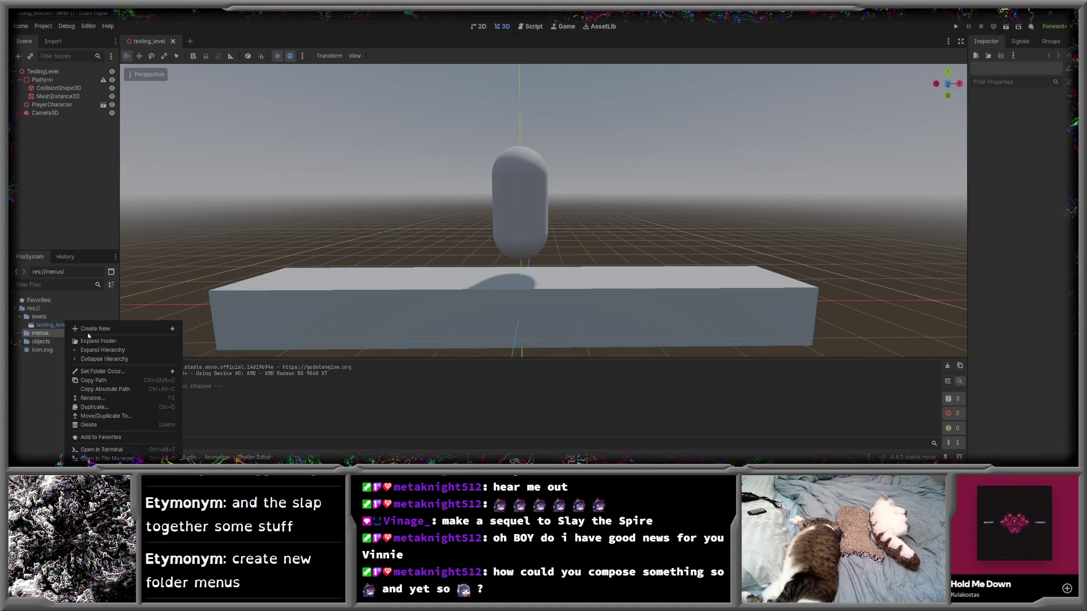
{"action": "mouse_move", "coordinate": [122, 332]}
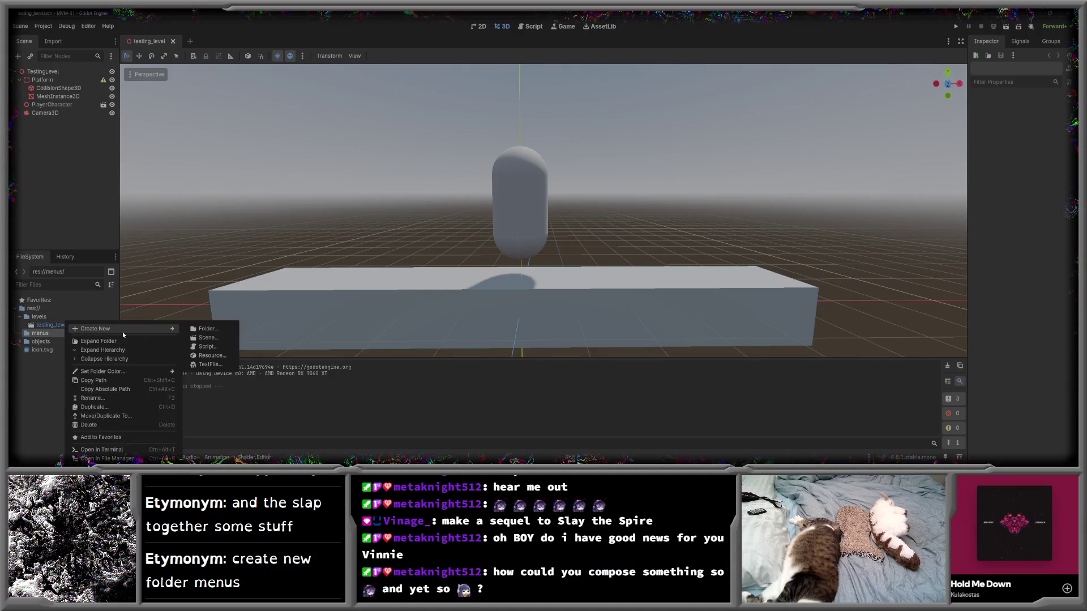
{"action": "left_click", "coordinate": [217, 338]}
{"action": "left_click", "coordinate": [542, 203]}
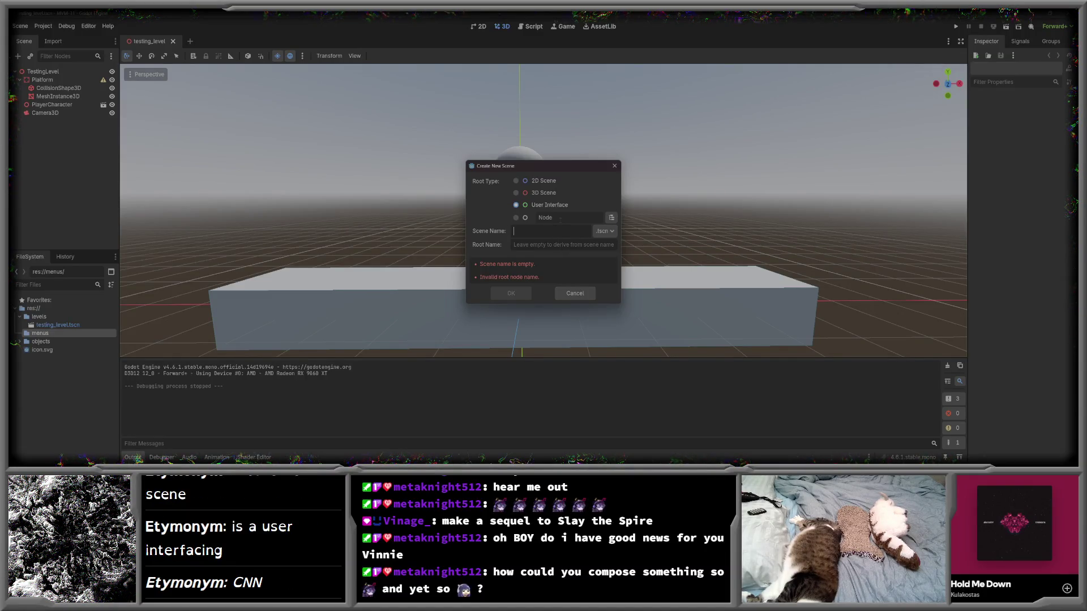
{"action": "type", "text": "settings"}
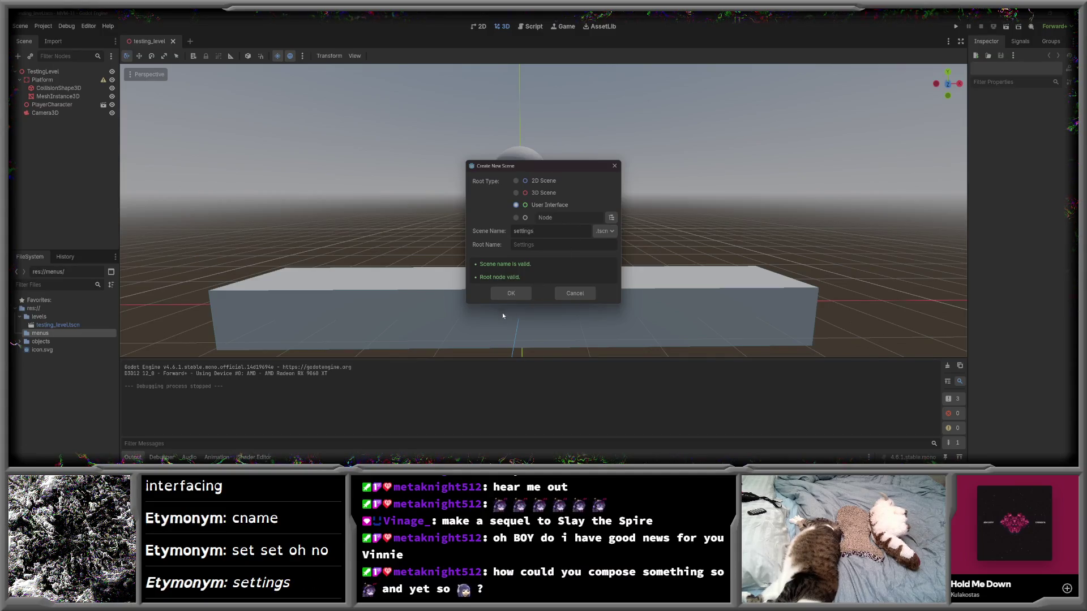
{"action": "left_click", "coordinate": [509, 294]}
{"action": "mouse_move", "coordinate": [292, 157]}
{"action": "left_mouse_down"}
{"action": "mouse_move", "coordinate": [484, 221]}
{"action": "mouse_move", "coordinate": [466, 206]}
{"action": "left_mouse_up"}
{"action": "scroll", "coordinate": [484, 221], "scroll_direction": "up", "scroll_amount": 1}
{"action": "scroll", "coordinate": [476, 206], "scroll_direction": "up", "scroll_amount": 1}
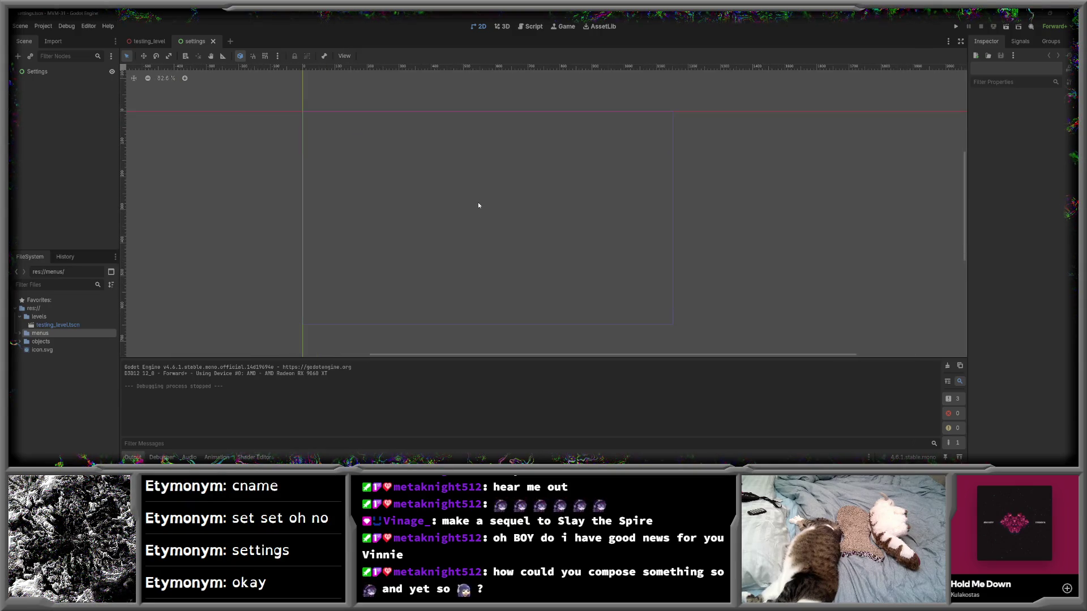
{"action": "right_click", "coordinate": [42, 72]}
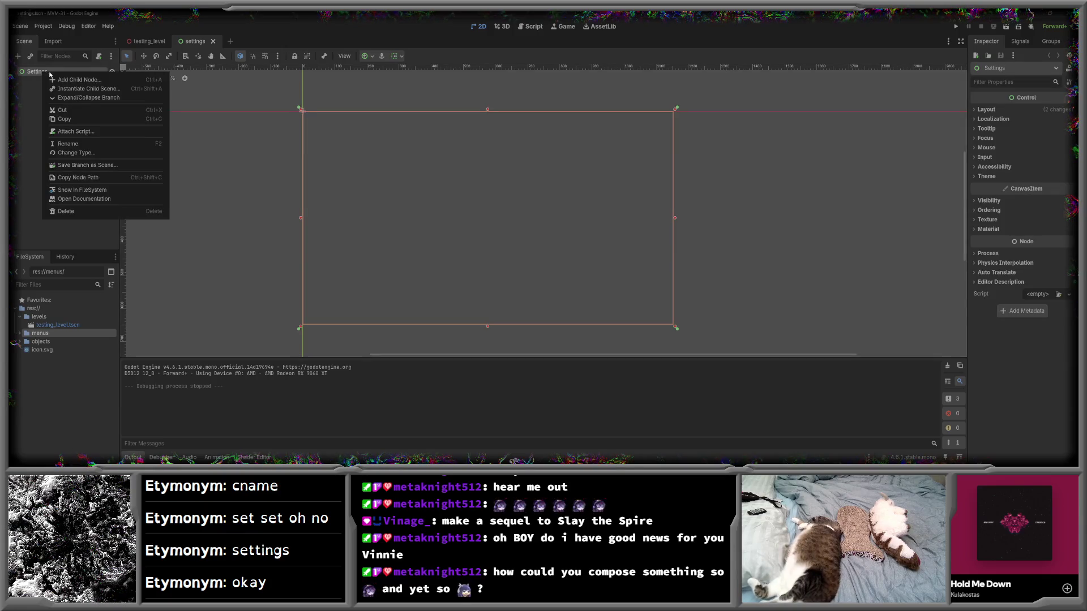
- Change the Settings root node's type from Control to PanelContainer
{"action": "left_click", "coordinate": [92, 153]}
{"action": "key", "text": "BackSpace"}
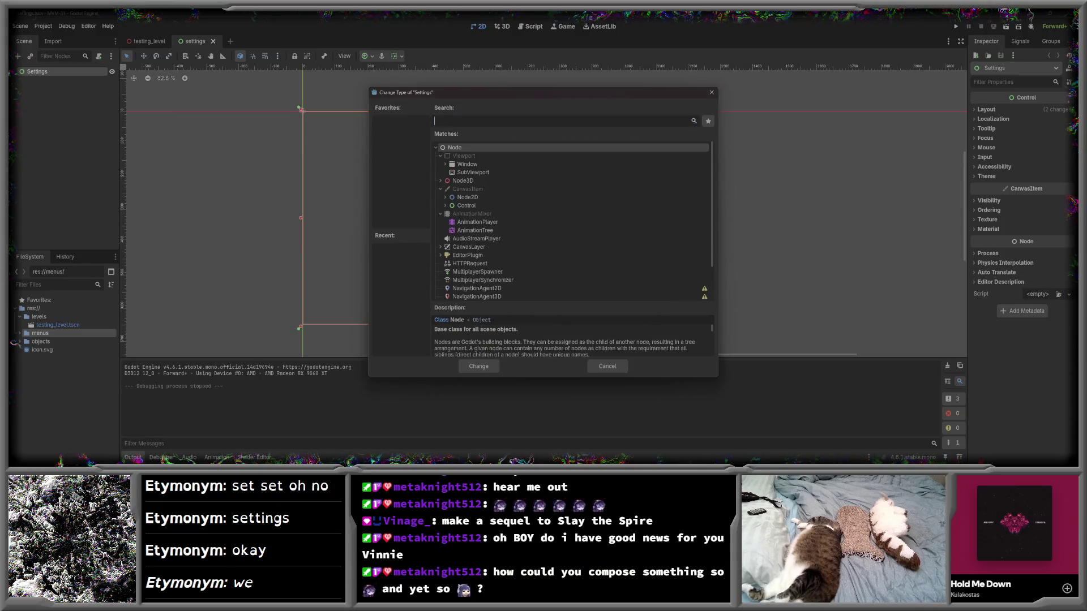
{"action": "left_click", "coordinate": [460, 205]}
{"action": "left_click", "coordinate": [445, 205]}
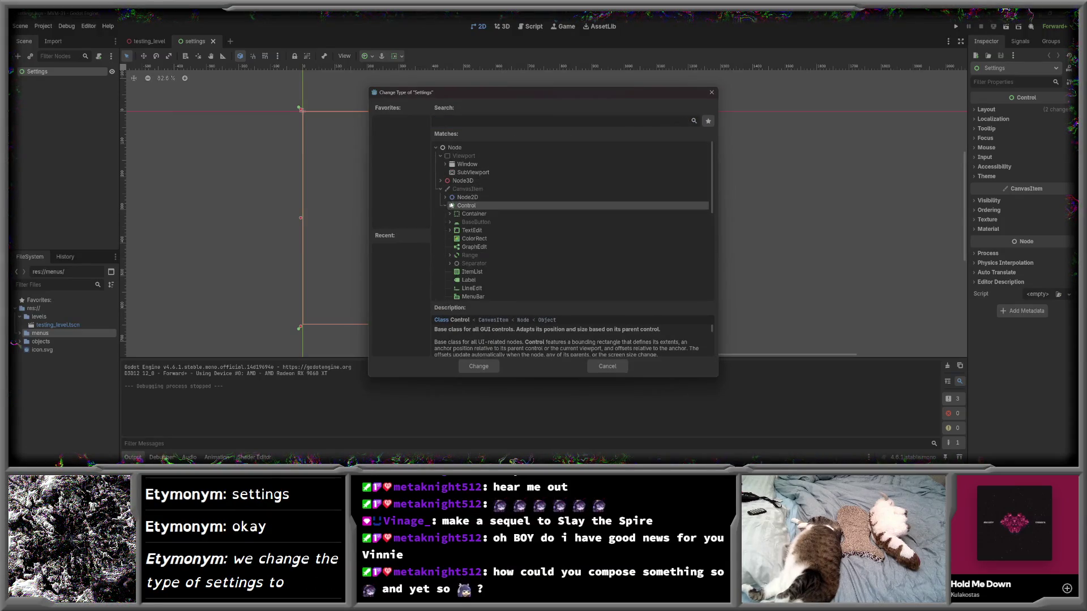
{"action": "left_click", "coordinate": [449, 214]}
{"action": "scroll", "coordinate": [509, 198], "scroll_direction": "down", "scroll_amount": 2}
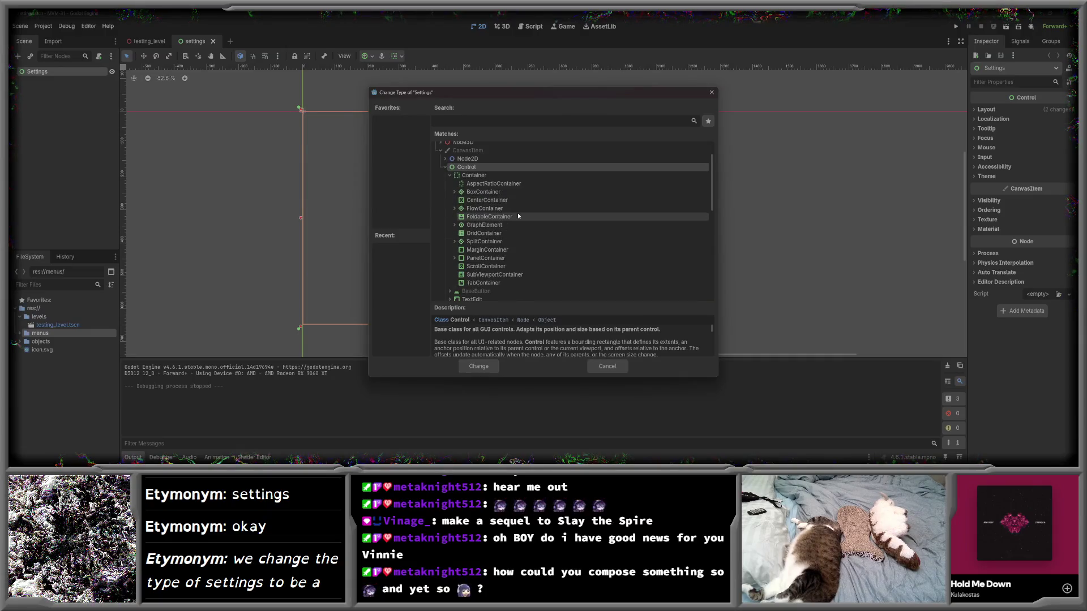
{"action": "left_click", "coordinate": [490, 258]}
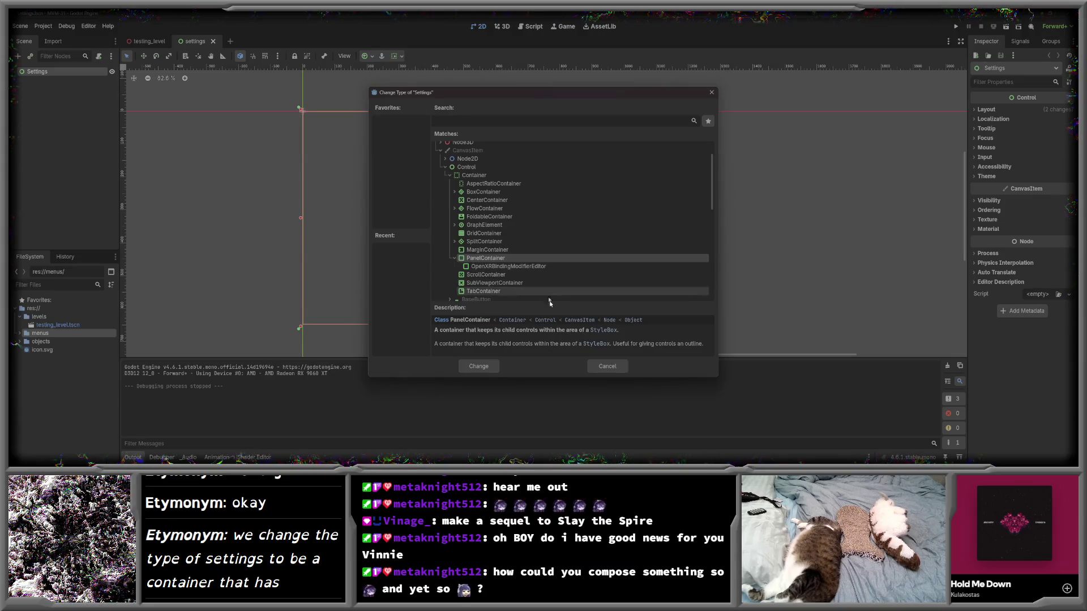
{"action": "left_click", "coordinate": [476, 365]}
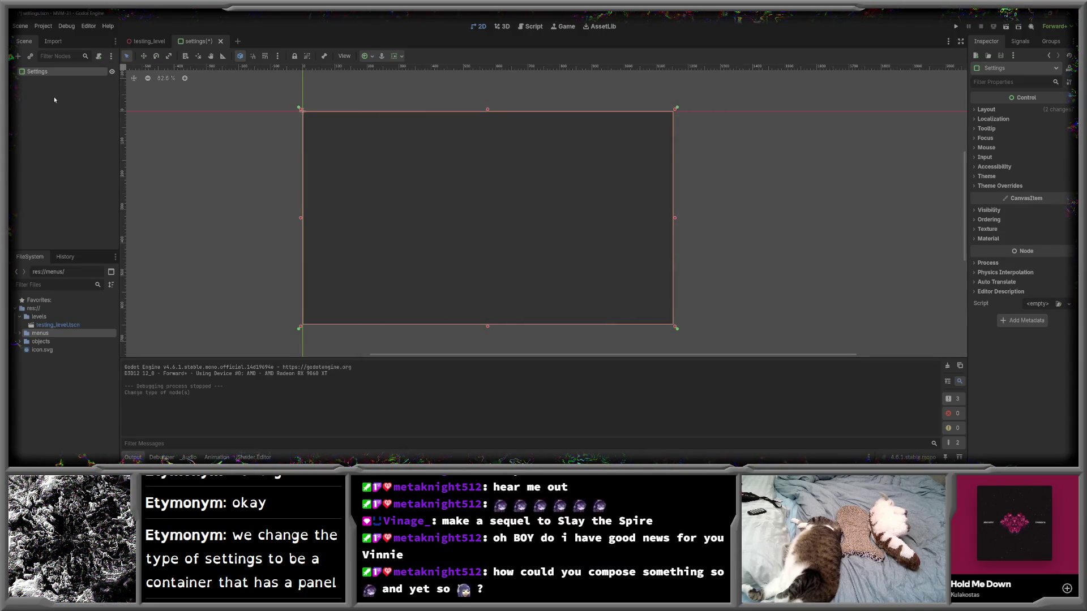
- Add a MarginContainer child node under the Settings PanelContainer
{"action": "left_click", "coordinate": [19, 56]}
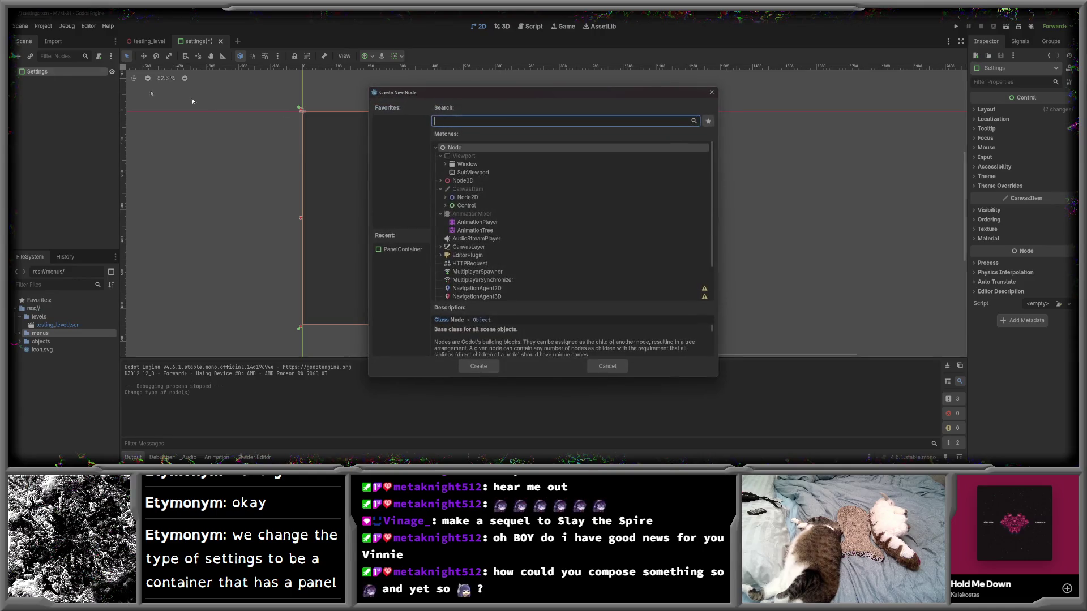
{"action": "left_click", "coordinate": [446, 206]}
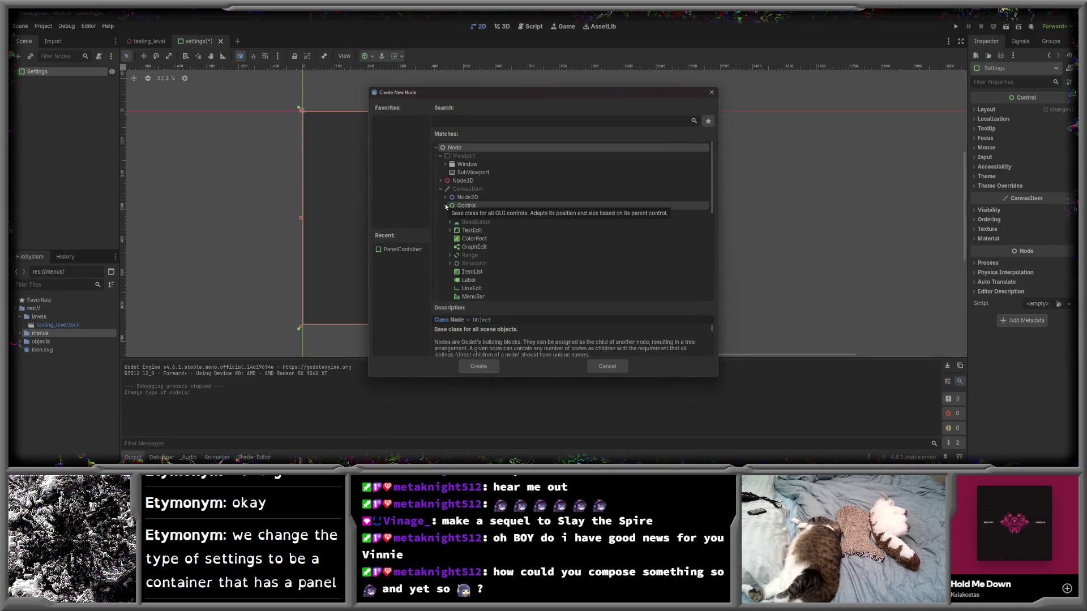
{"action": "scroll", "coordinate": [443, 226], "scroll_direction": "down", "scroll_amount": 5}
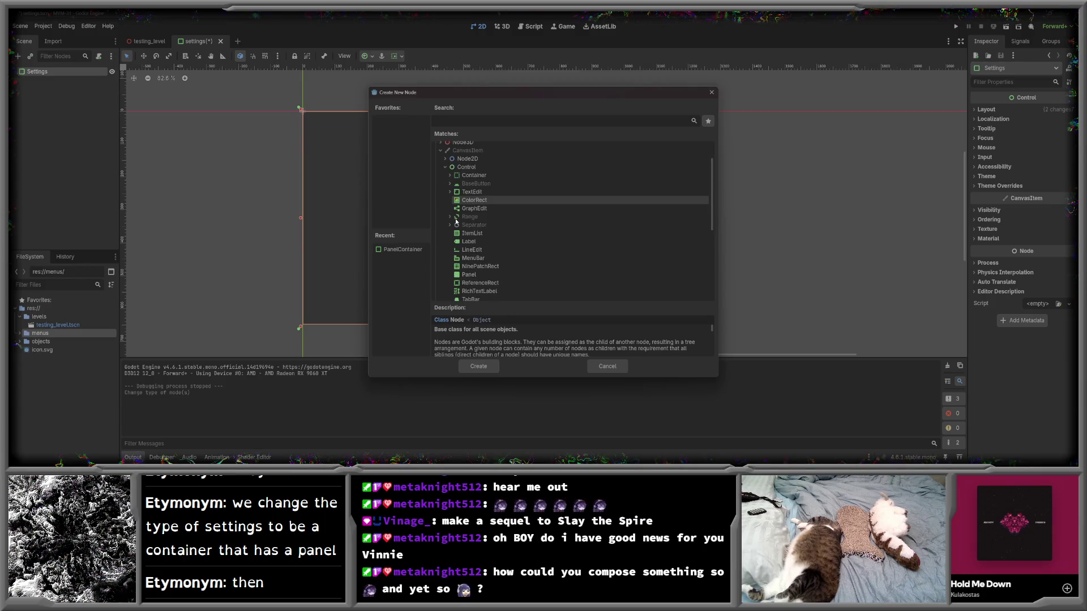
{"action": "scroll", "coordinate": [456, 222], "scroll_direction": "up", "scroll_amount": 2}
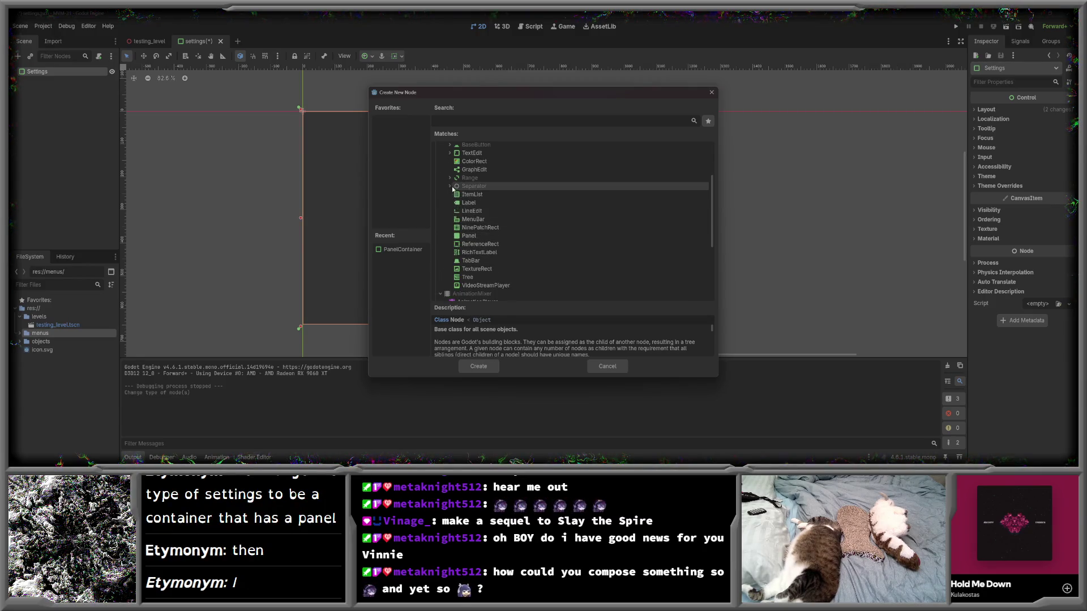
{"action": "scroll", "coordinate": [456, 181], "scroll_direction": "up", "scroll_amount": 1}
{"action": "left_click", "coordinate": [450, 155]}
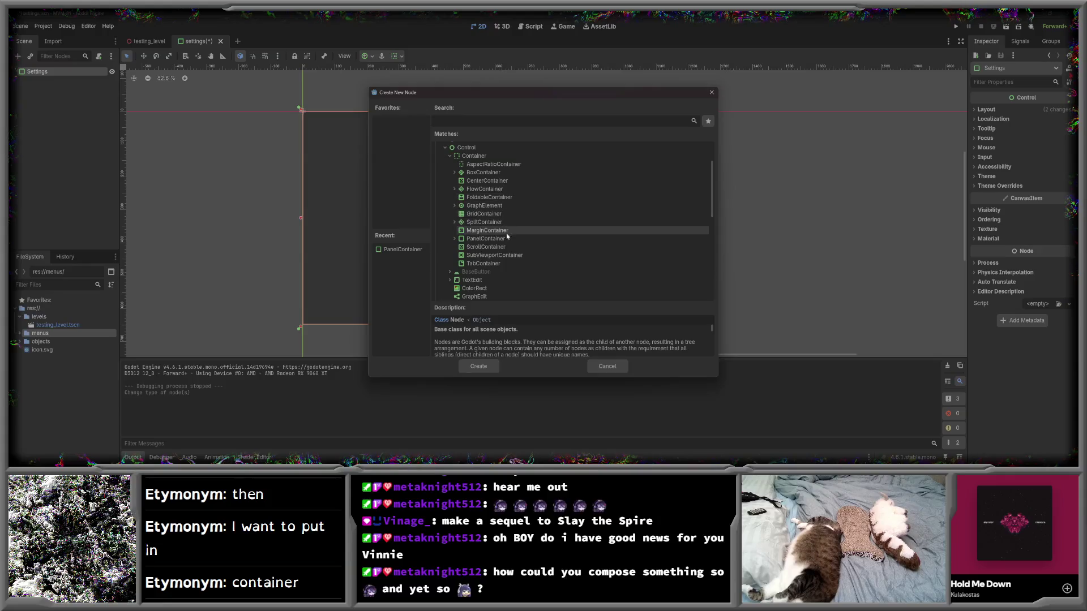
{"action": "left_click", "coordinate": [487, 230]}
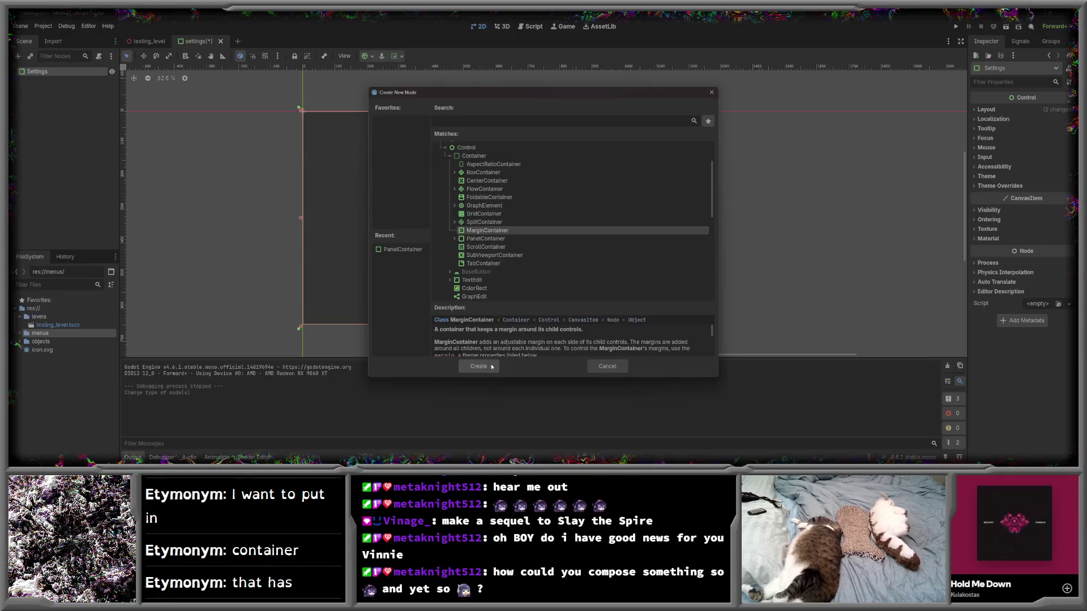
{"action": "left_click", "coordinate": [479, 366]}
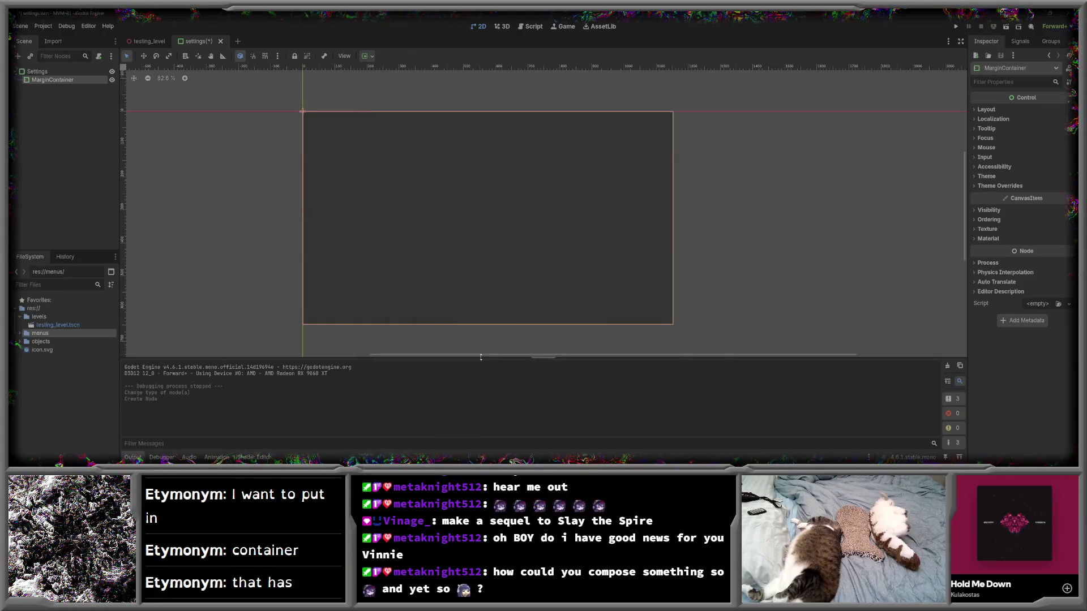
{"action": "left_click", "coordinate": [974, 110]}
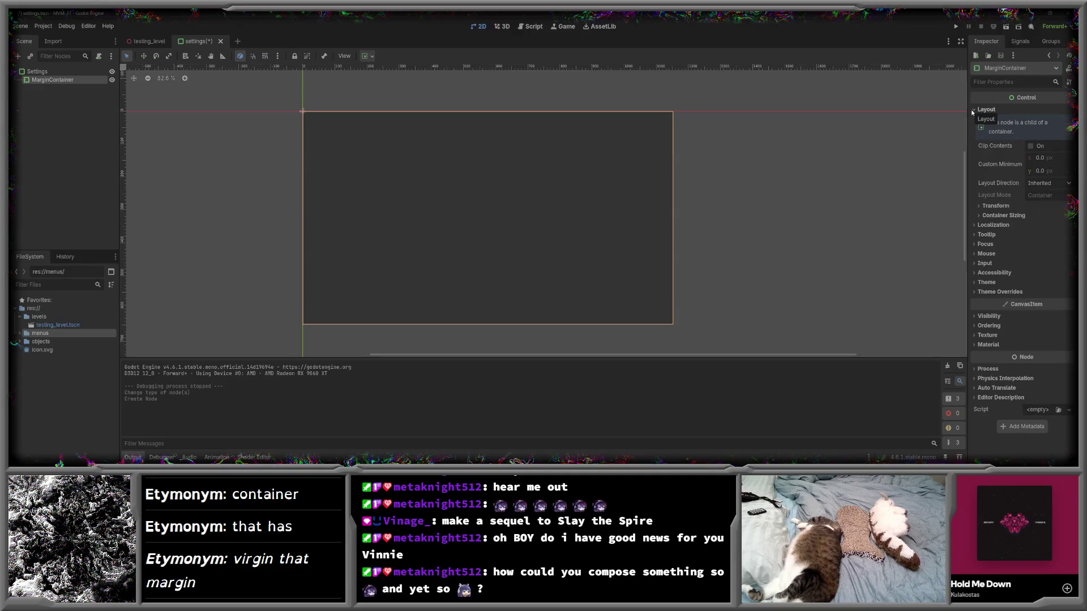
- Expand the MarginContainer's Theme Overrides > Constants section in the Inspector
{"action": "mouse_move", "coordinate": [999, 165]}
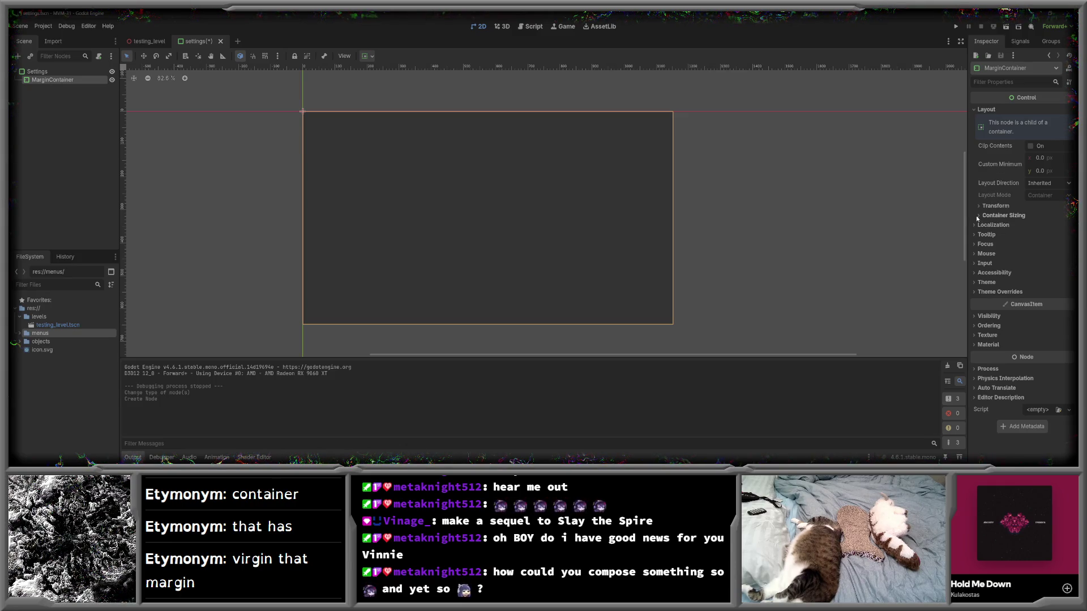
{"action": "left_click", "coordinate": [979, 207]}
{"action": "left_click", "coordinate": [979, 207]}
{"action": "left_click", "coordinate": [980, 215]}
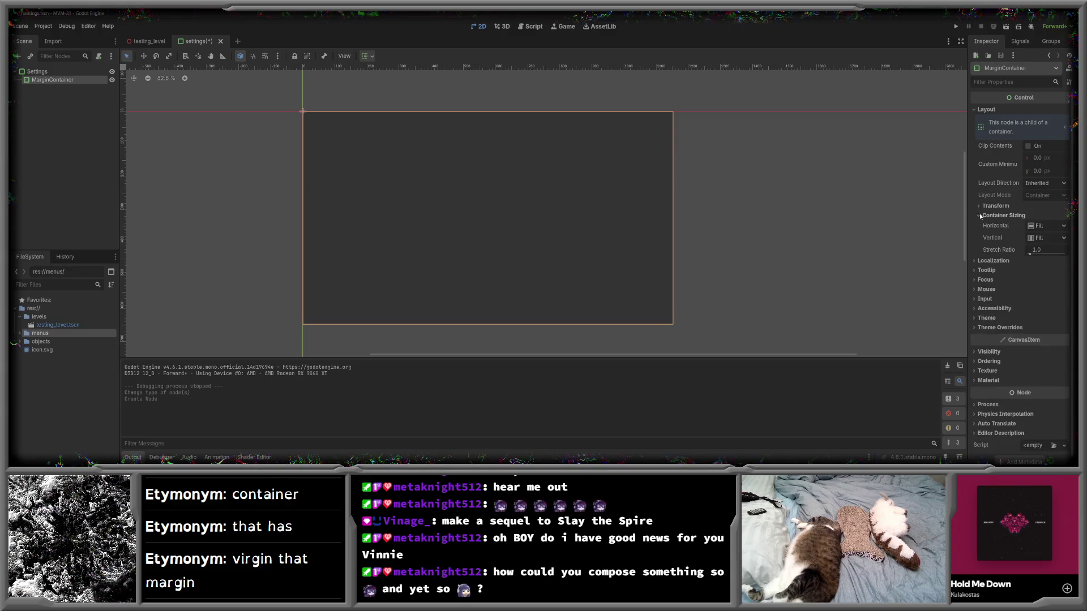
{"action": "left_click", "coordinate": [980, 215]}
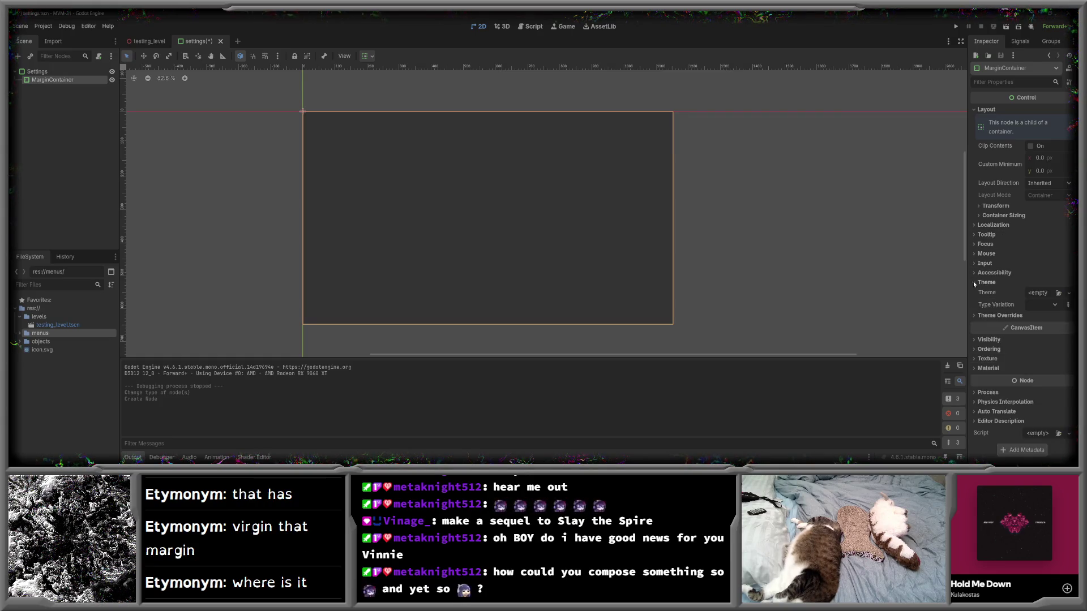
{"action": "left_click", "coordinate": [974, 290]}
{"action": "left_click", "coordinate": [977, 300]}
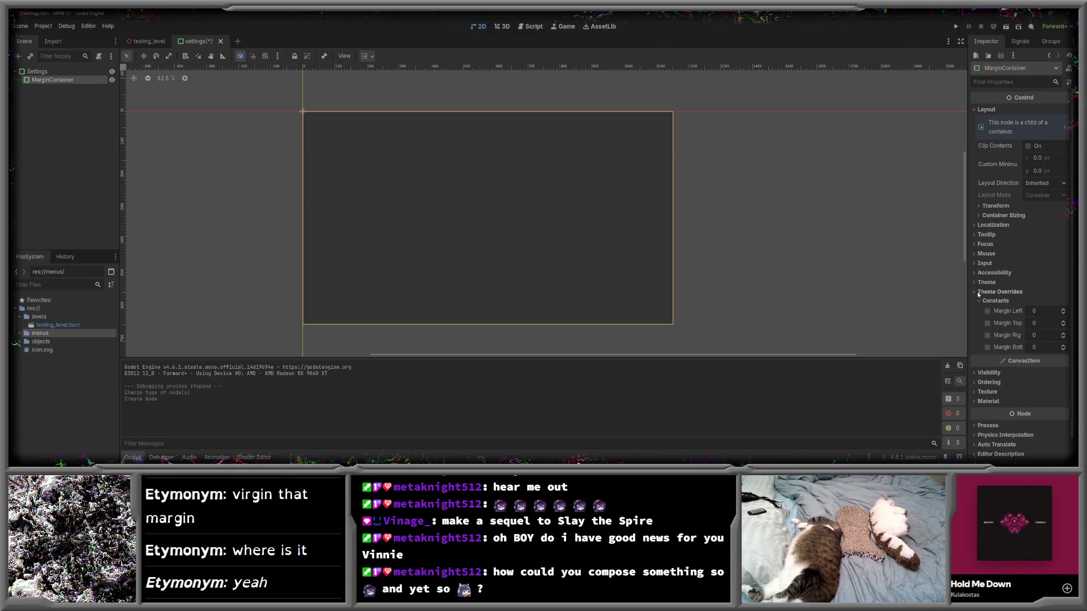
- Enable the left, top, right and bottom margin overrides, setting each to 5 px
{"action": "left_click", "coordinate": [1063, 310]}
{"action": "left_click", "coordinate": [1063, 321]}
{"action": "left_click", "coordinate": [1063, 321]}
{"action": "left_click", "coordinate": [1064, 338]}
{"action": "left_click", "coordinate": [1064, 334]}
{"action": "left_click", "coordinate": [1064, 334]}
{"action": "left_click", "coordinate": [1063, 346]}
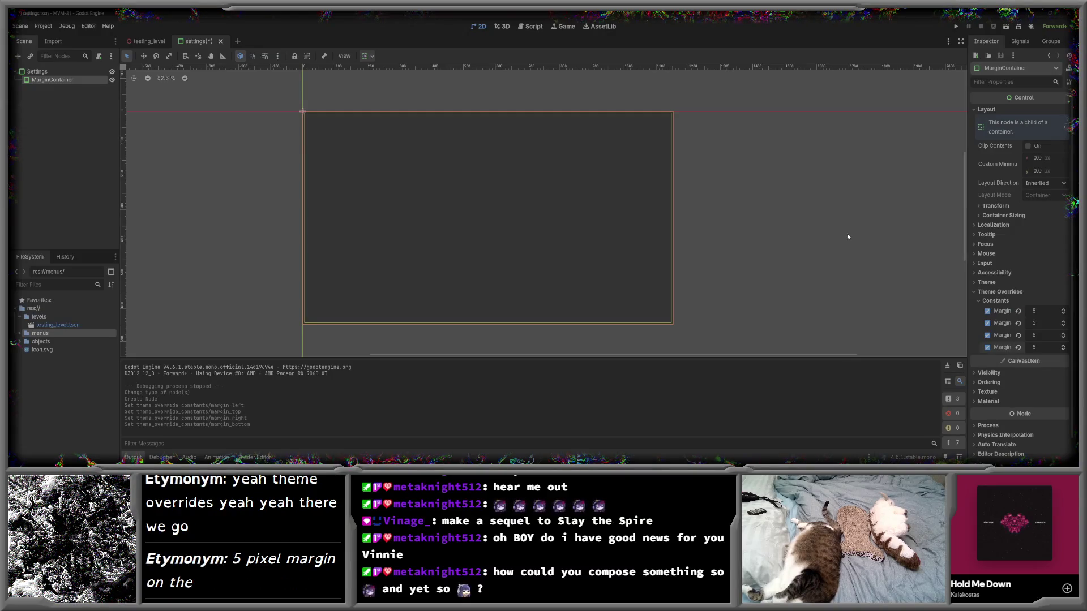
{"action": "left_click", "coordinate": [79, 99]}
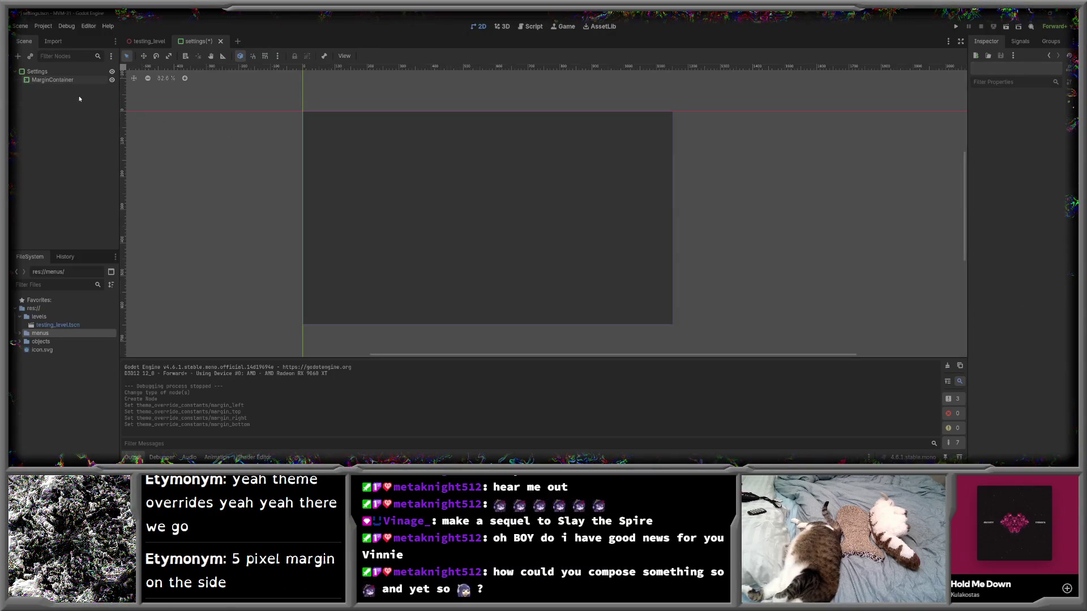
{"action": "left_click", "coordinate": [68, 80]}
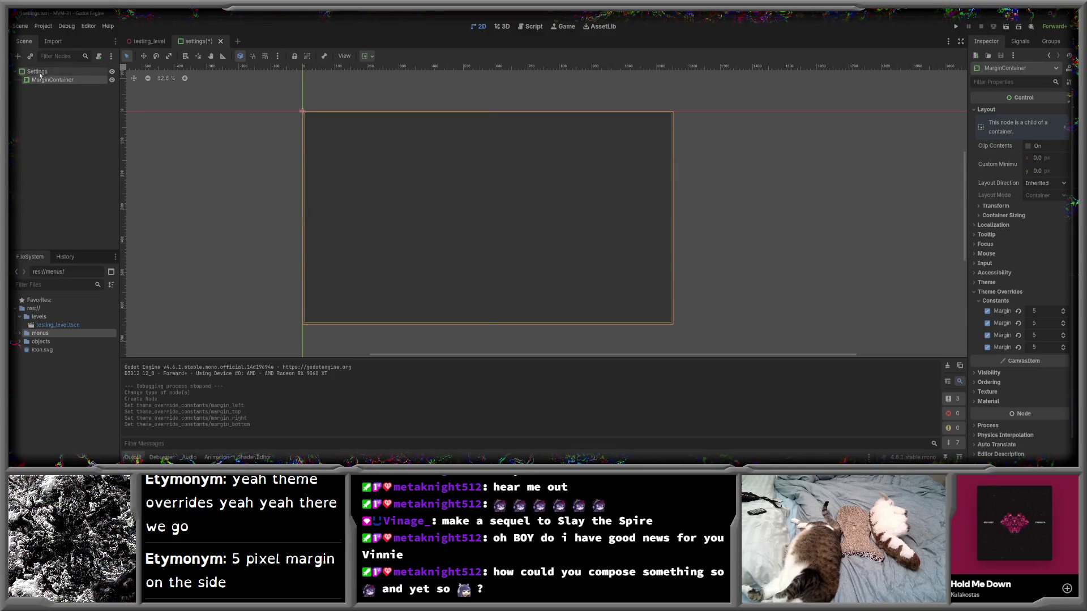
{"action": "right_click", "coordinate": [41, 73]}
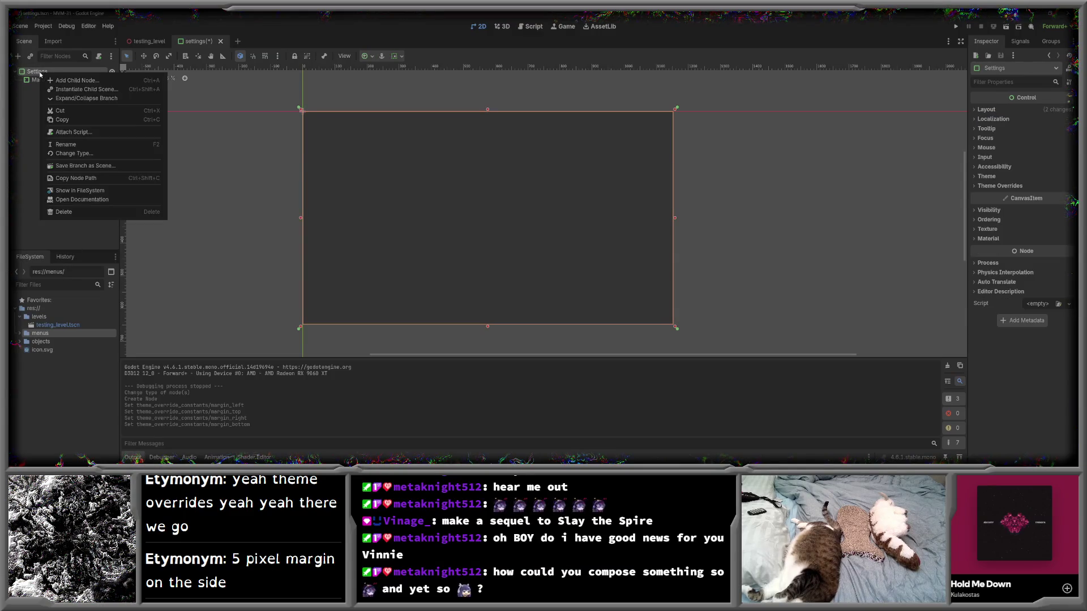
{"action": "left_click", "coordinate": [16, 102]}
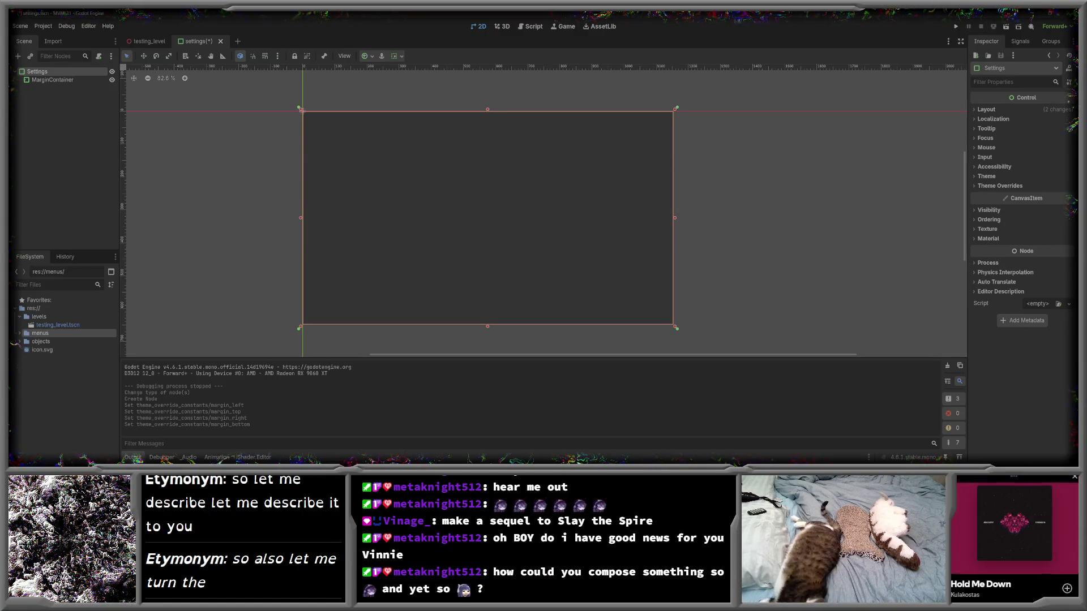
{"action": "mouse_move", "coordinate": [966, 523]}
{"action": "left_click_drag", "start_coordinate": [967, 491], "coordinate": [968, 497]}
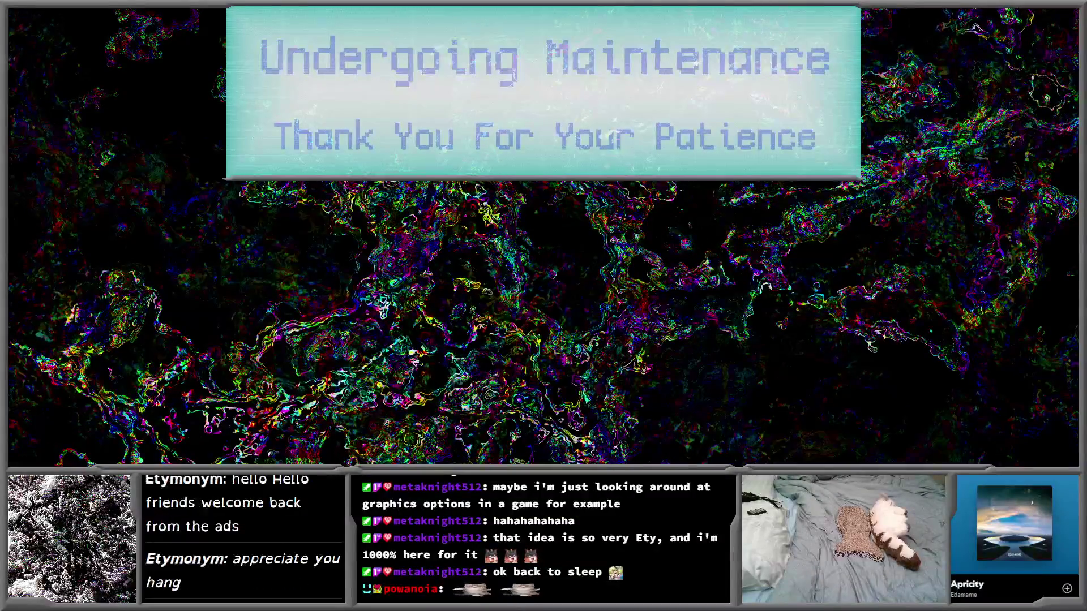
- End the 'Undergoing Maintenance' break and bring back the Godot editor showing the Settings scene
{"action": "mouse_move", "coordinate": [969, 498]}
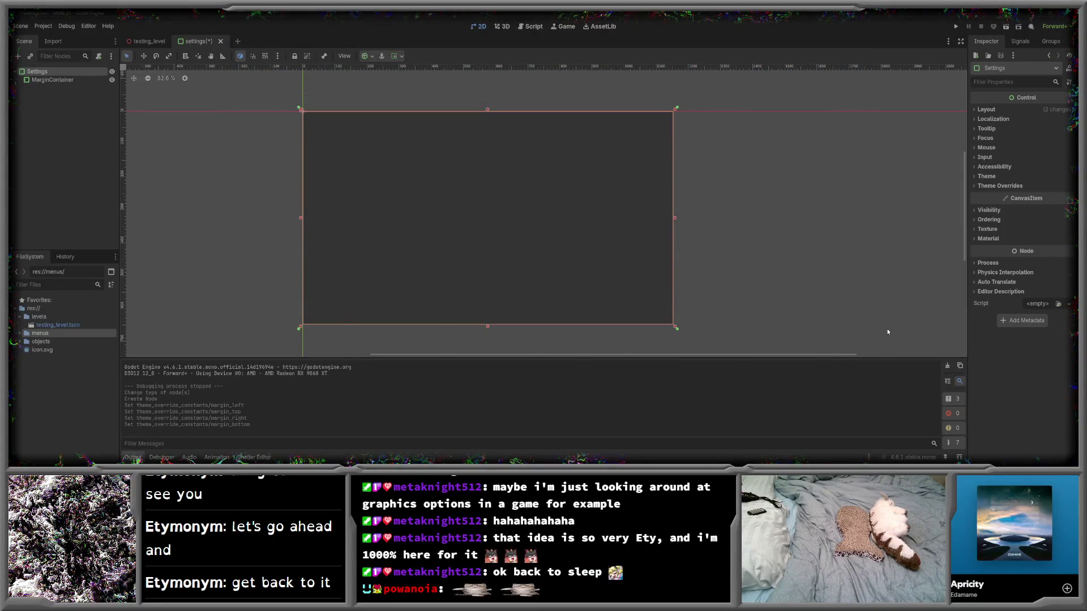
- Zoom the 2D canvas to 100% and pan so the Settings MarginContainer is framed
{"action": "left_click_drag", "start_coordinate": [771, 354], "coordinate": [669, 356]}
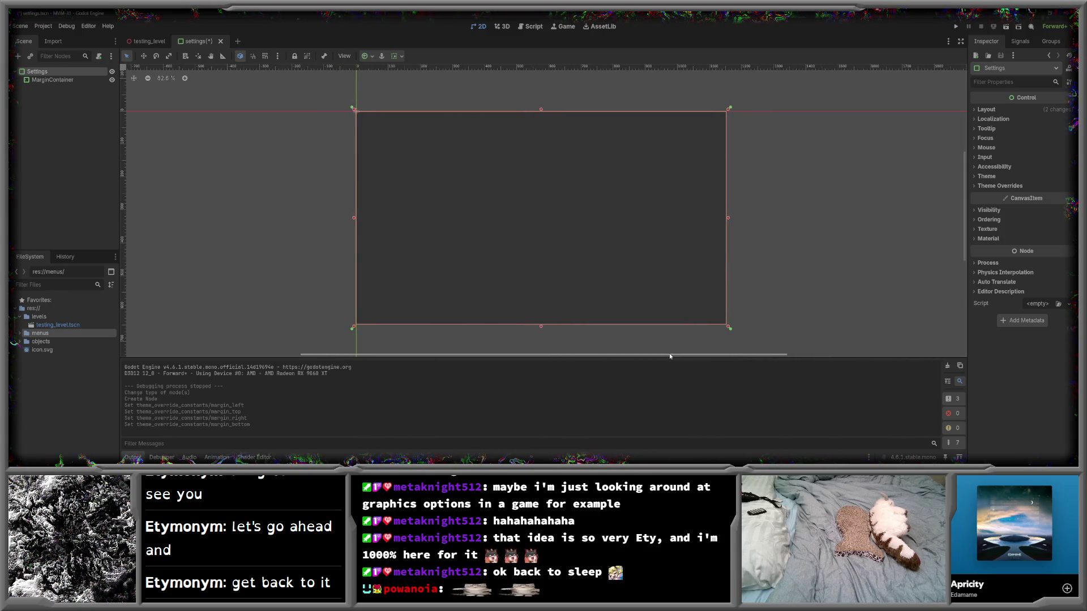
{"action": "scroll", "coordinate": [534, 243], "scroll_direction": "up", "scroll_amount": 1}
{"action": "mouse_move", "coordinate": [233, 171]}
{"action": "left_mouse_down"}
{"action": "mouse_move", "coordinate": [253, 196]}
{"action": "mouse_move", "coordinate": [222, 177]}
{"action": "left_mouse_up"}
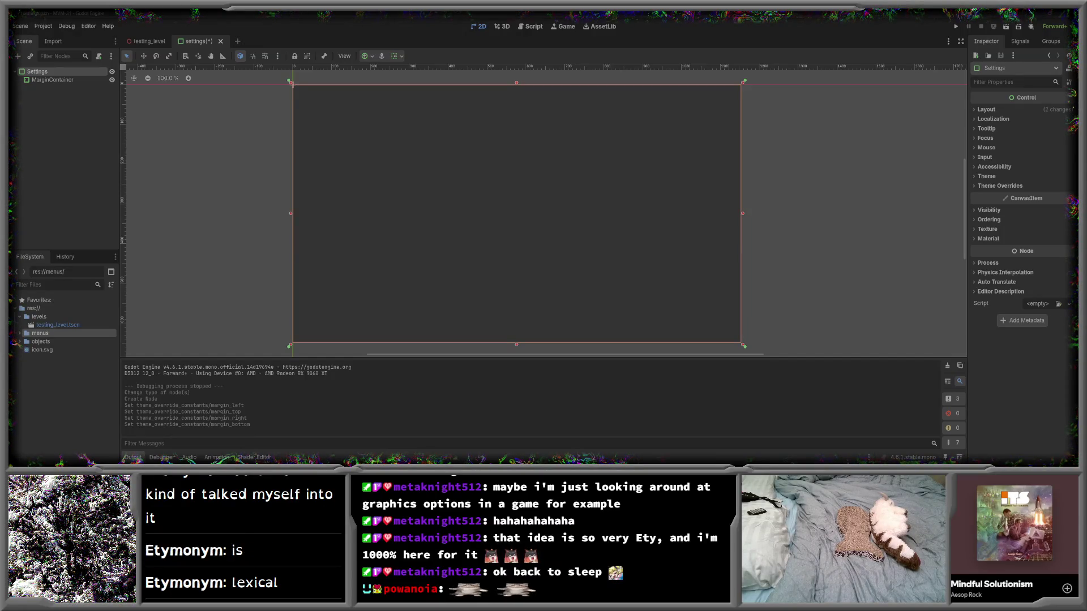
{"action": "mouse_move", "coordinate": [1016, 526]}
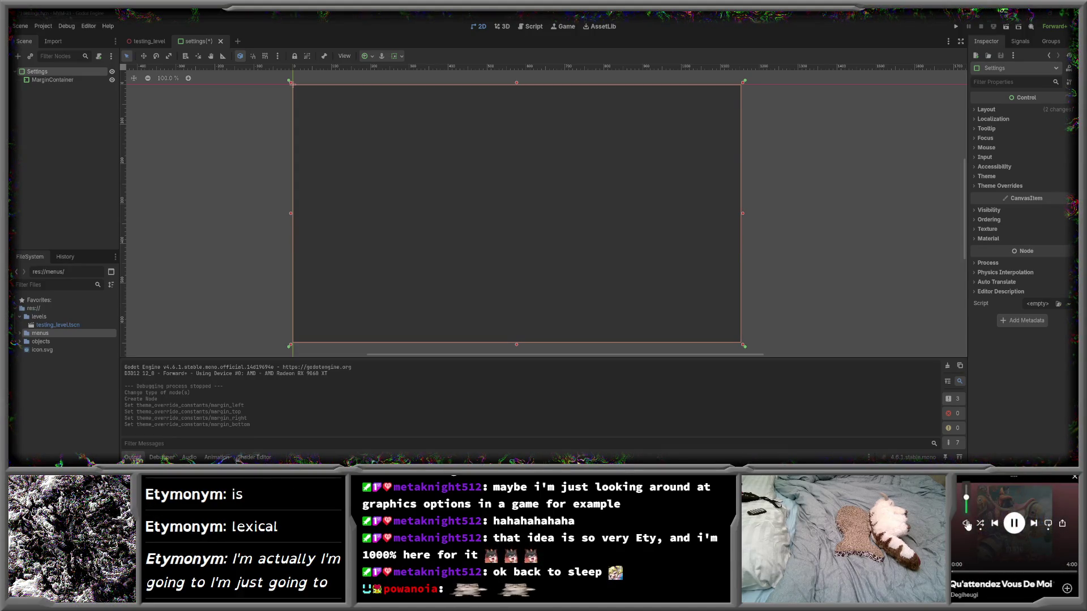
{"action": "mouse_move", "coordinate": [966, 521]}
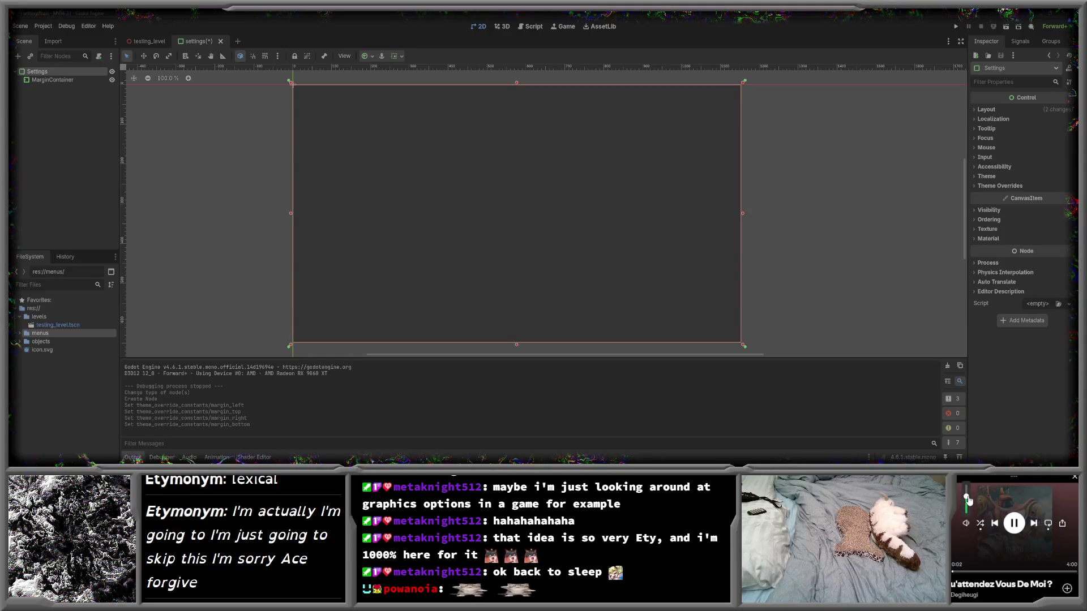
- Deselect the Settings node by clicking empty viewport space, leaving the Inspector empty
{"action": "left_click", "coordinate": [920, 304]}
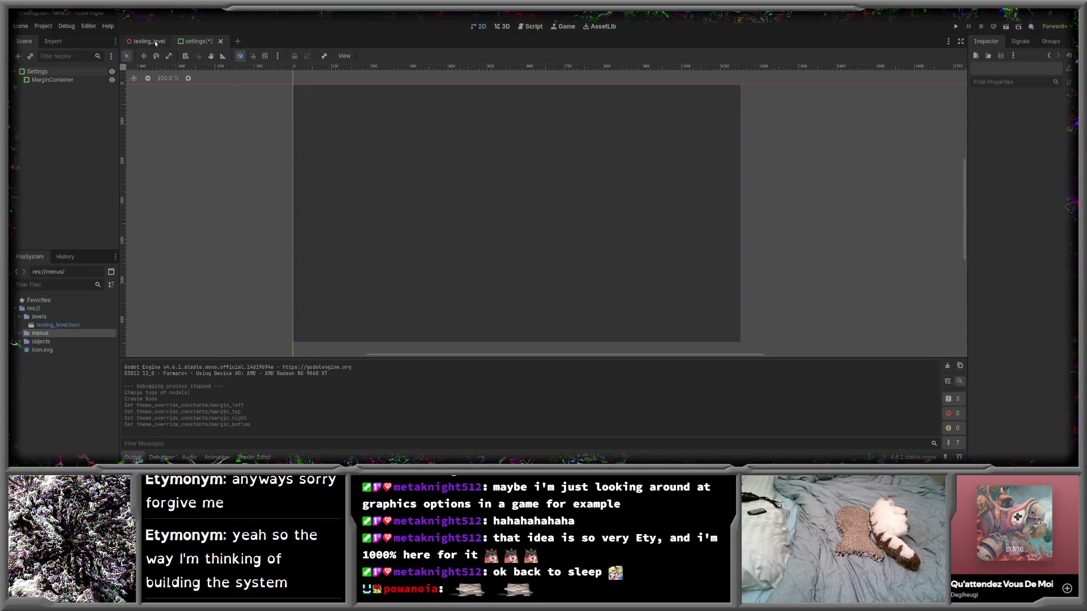
- Launch Paint.NET from Windows Search with 'pain' and maximise its window
{"action": "mouse_move", "coordinate": [139, 460]}
{"action": "left_click", "coordinate": [68, 457]}
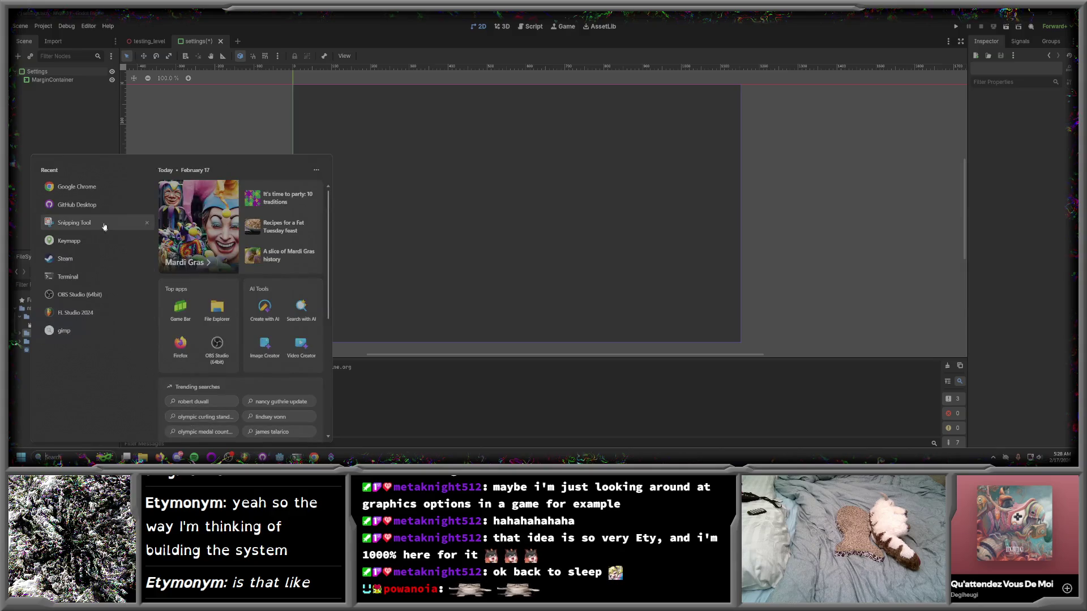
{"action": "type", "text": "pain"}
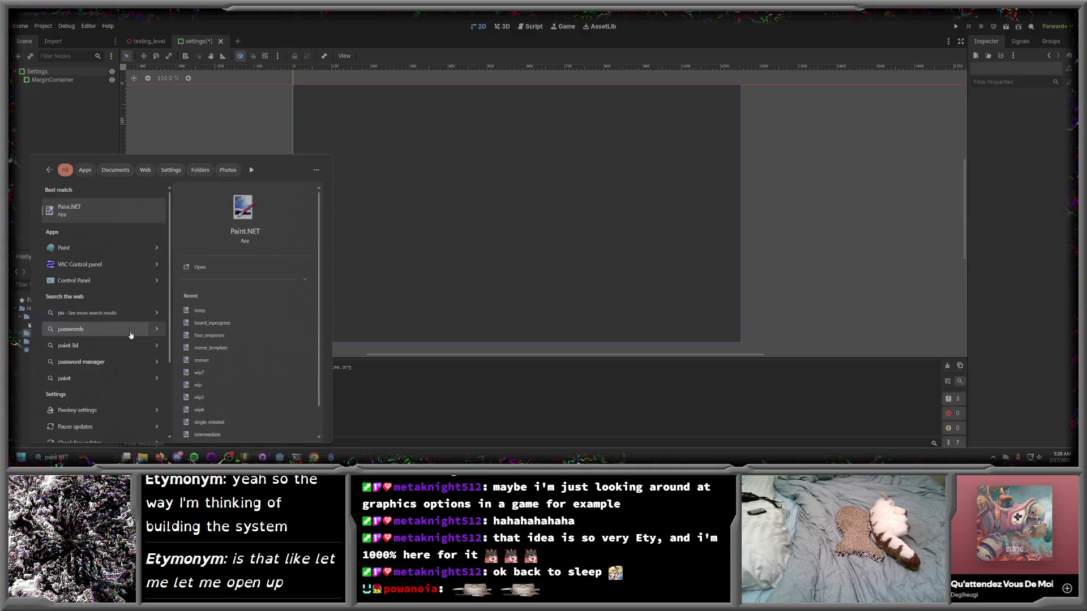
{"action": "key", "text": "Return"}
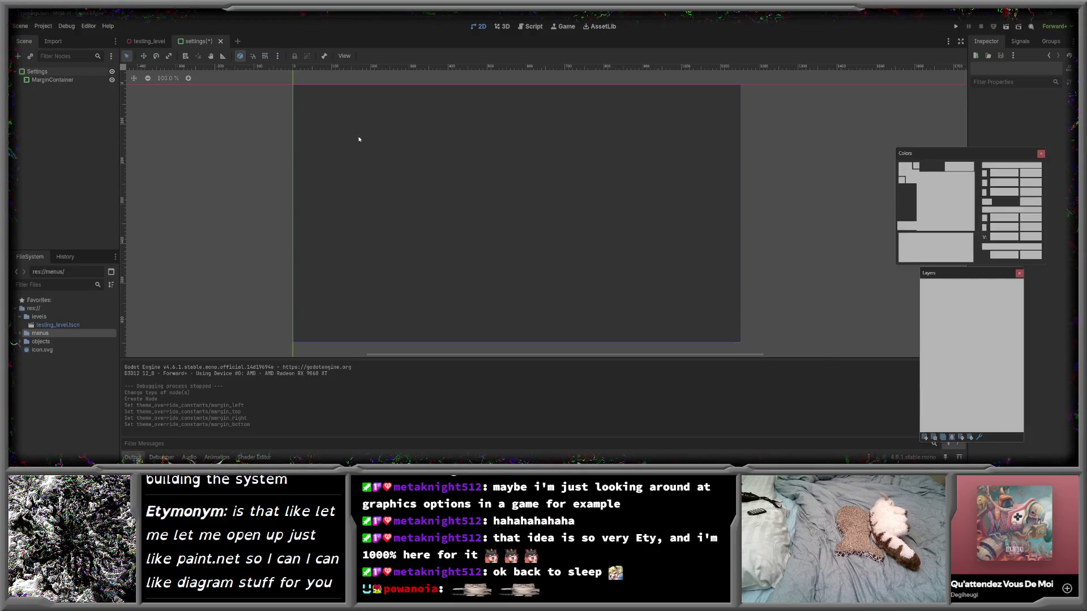
{"action": "double_click", "coordinate": [377, 238]}
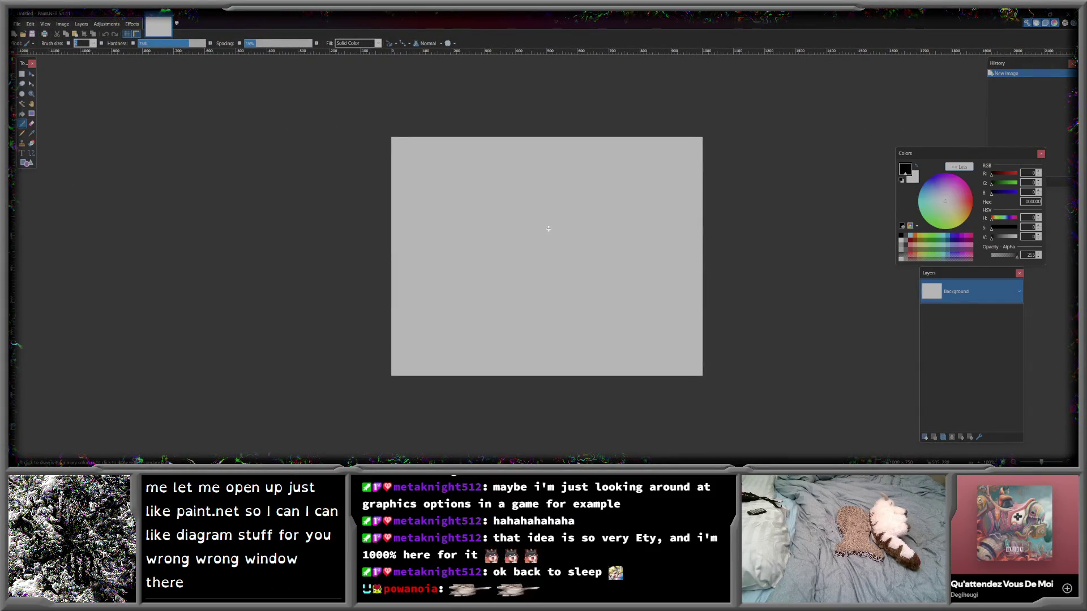
- Create a new 1920 × 1080 pixel image
{"action": "scroll", "coordinate": [547, 226], "scroll_direction": "up", "scroll_amount": 2}
{"action": "scroll", "coordinate": [547, 224], "scroll_direction": "down", "scroll_amount": 1}
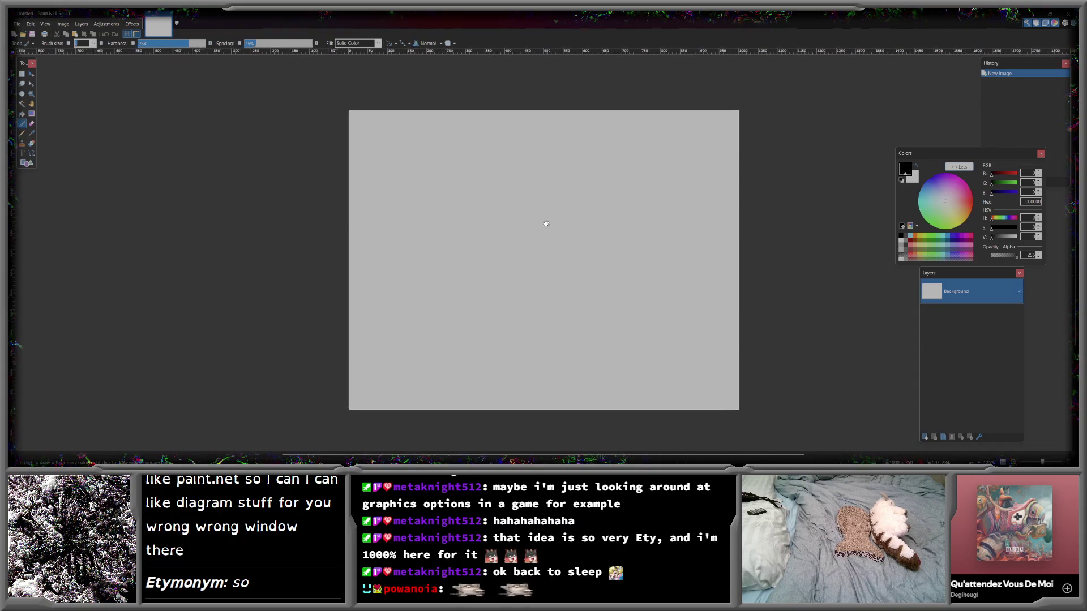
{"action": "scroll", "coordinate": [548, 219], "scroll_direction": "down", "scroll_amount": 1}
{"action": "scroll", "coordinate": [580, 191], "scroll_direction": "up", "scroll_amount": 1}
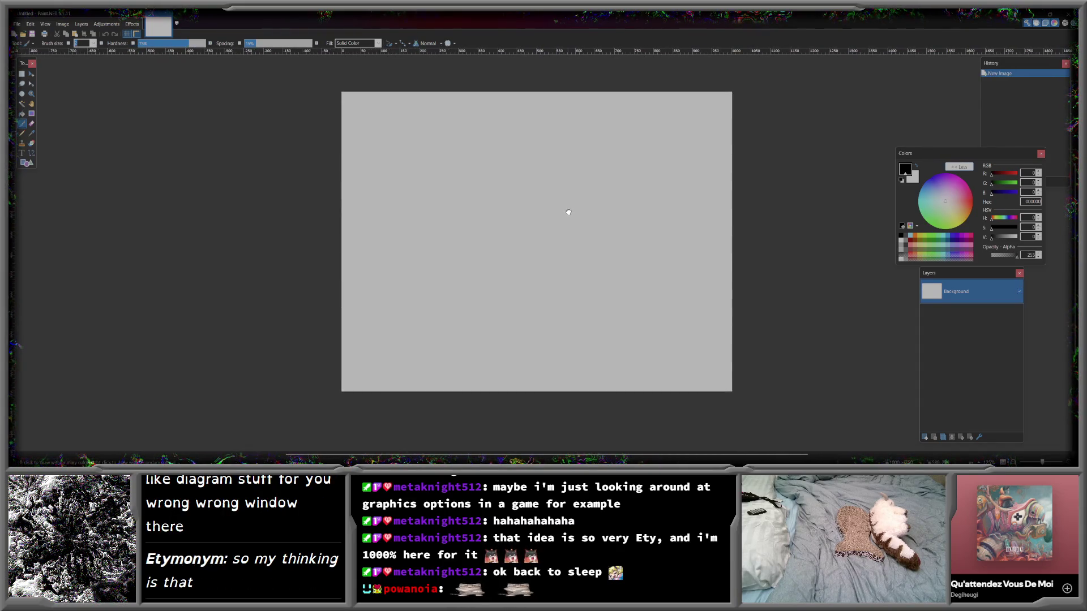
{"action": "key", "text": "ctrl+n"}
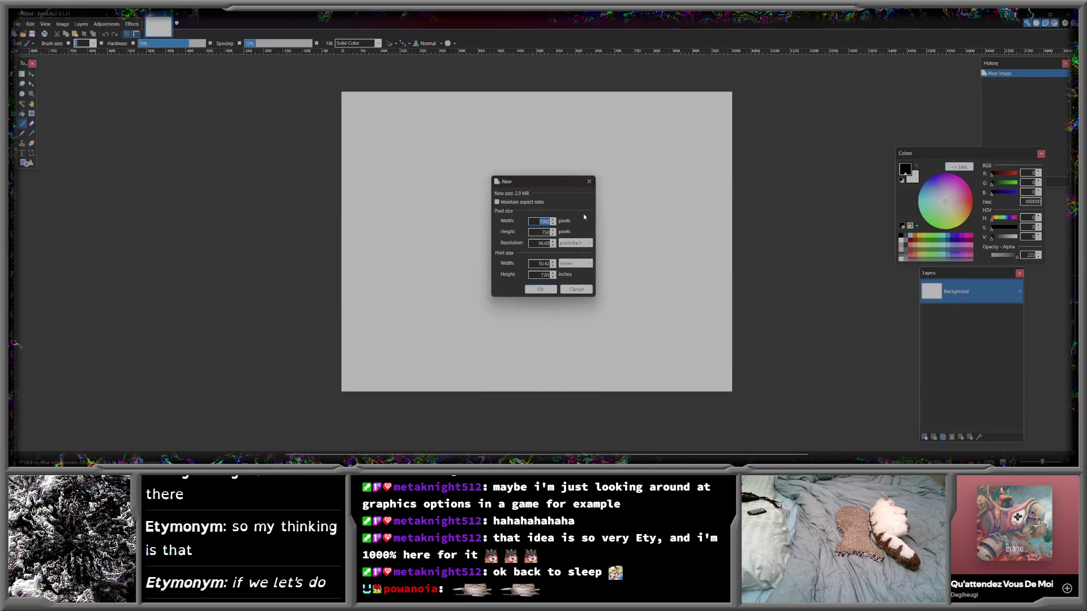
{"action": "type", "text": "1829"}
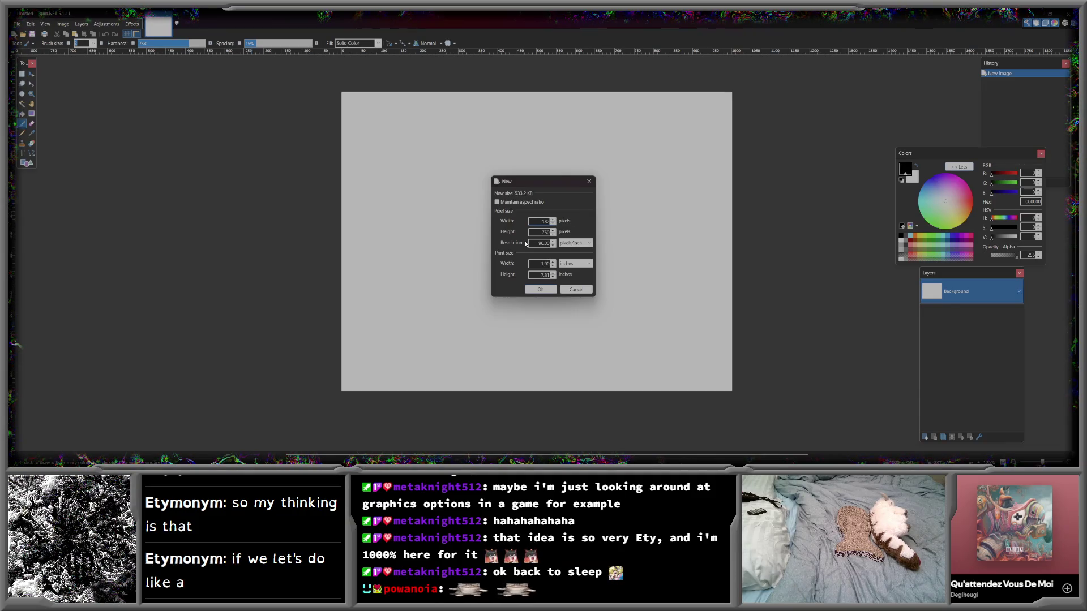
{"action": "key", "text": "BackSpace"}
{"action": "key", "text": "BackSpace"}
{"action": "type", "text": "1080"}
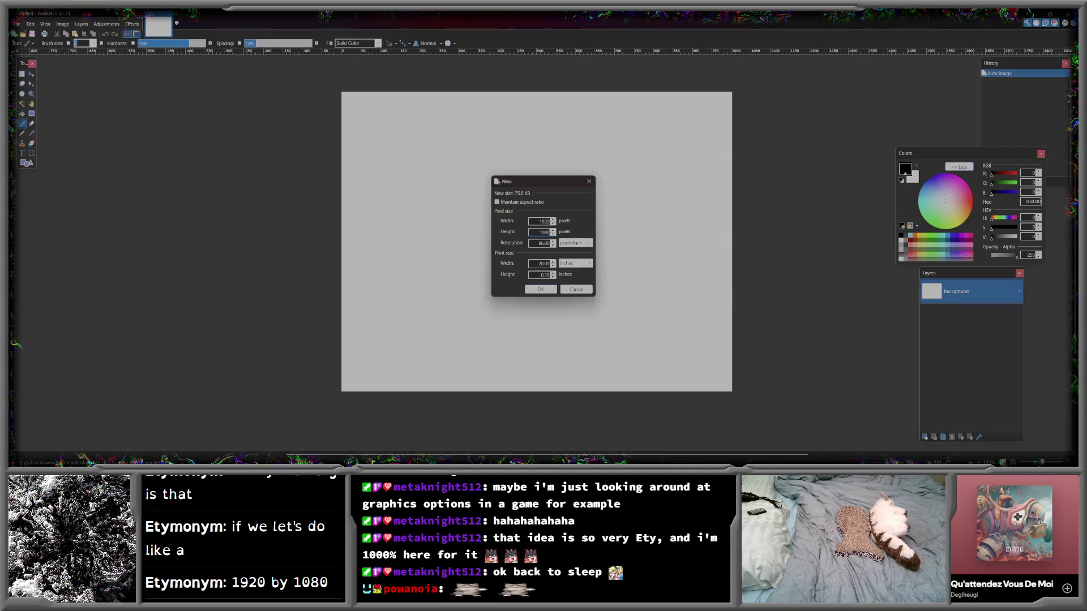
{"action": "key", "text": "Return"}
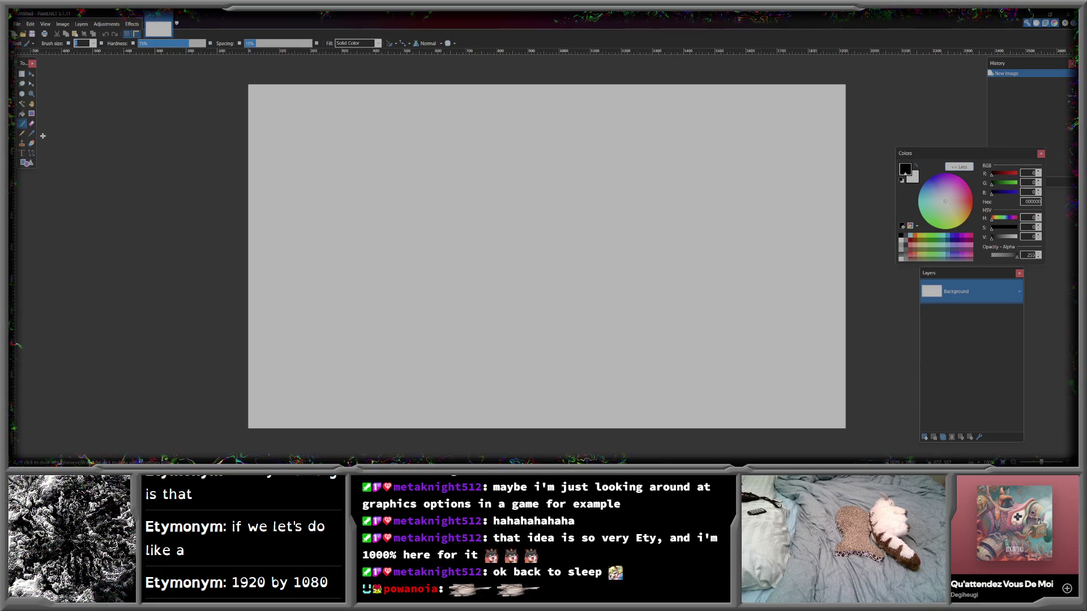
{"action": "left_click", "coordinate": [31, 164]}
- Draw the menu box outline near the canvas centre and add a second layer
{"action": "mouse_move", "coordinate": [420, 133]}
{"action": "left_mouse_down"}
{"action": "mouse_move", "coordinate": [546, 245]}
{"action": "mouse_move", "coordinate": [647, 372]}
{"action": "left_mouse_up"}
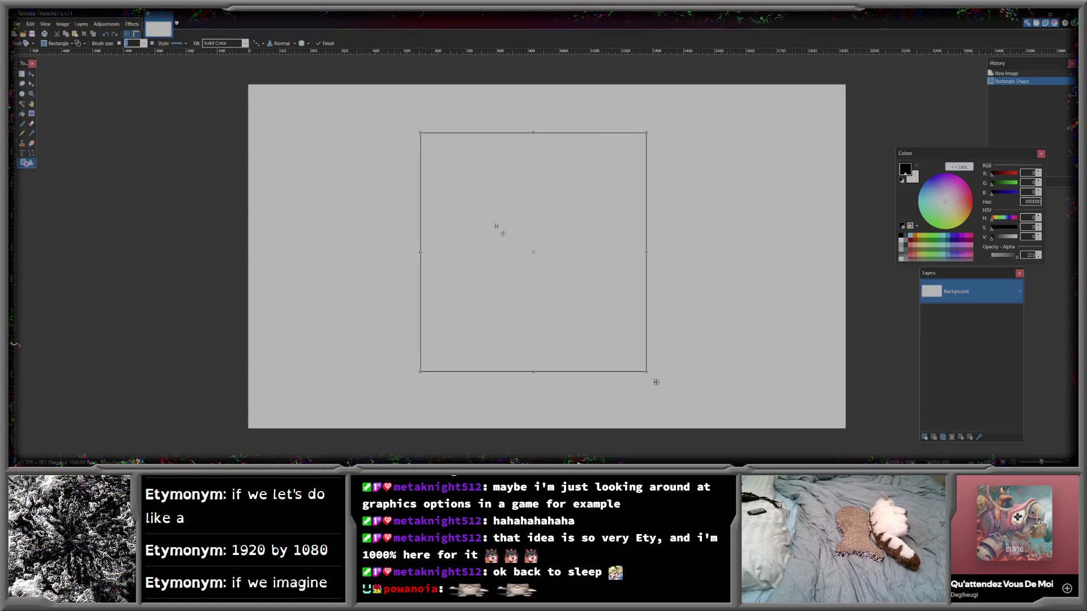
{"action": "left_click", "coordinate": [925, 438]}
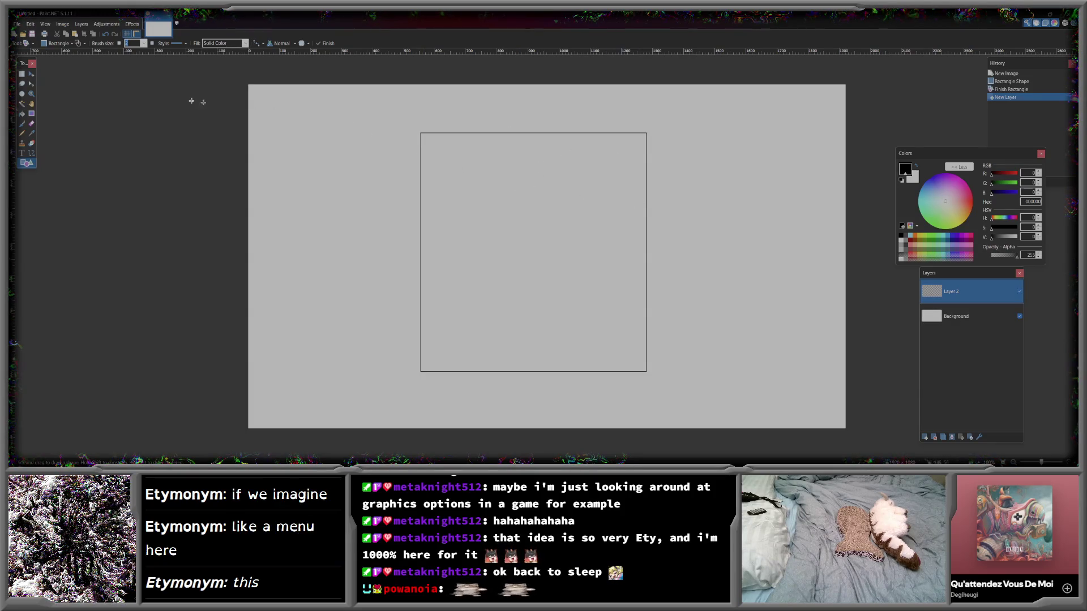
{"action": "left_click", "coordinate": [23, 113]}
{"action": "left_click", "coordinate": [462, 165]}
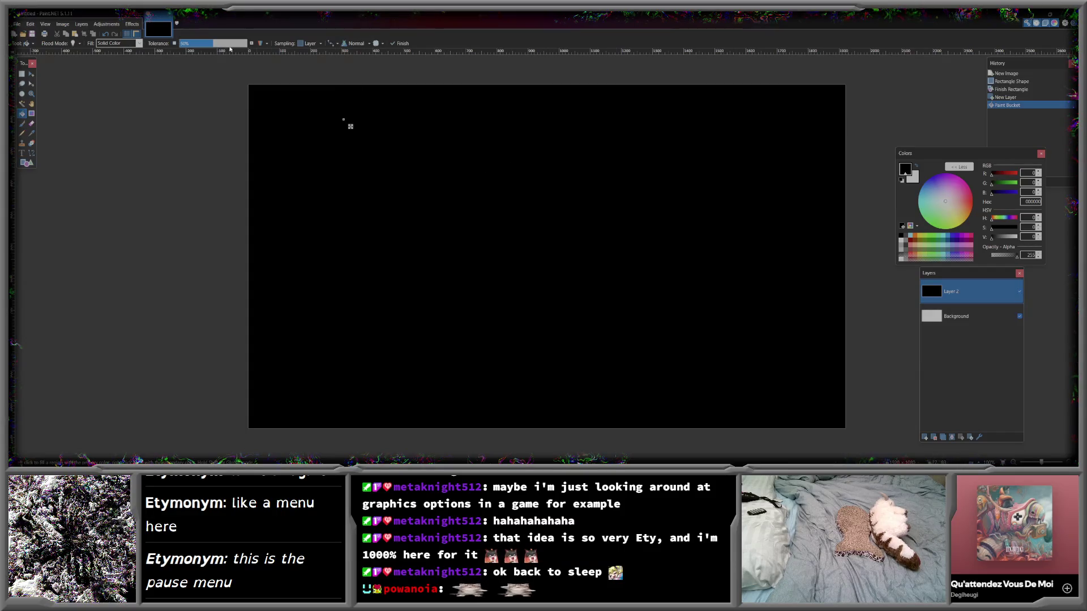
{"action": "key", "text": "ctrl+z"}
- Fill the Background around the menu box with black and set up a white paintbrush
{"action": "left_click", "coordinate": [958, 324]}
{"action": "left_click", "coordinate": [728, 196]}
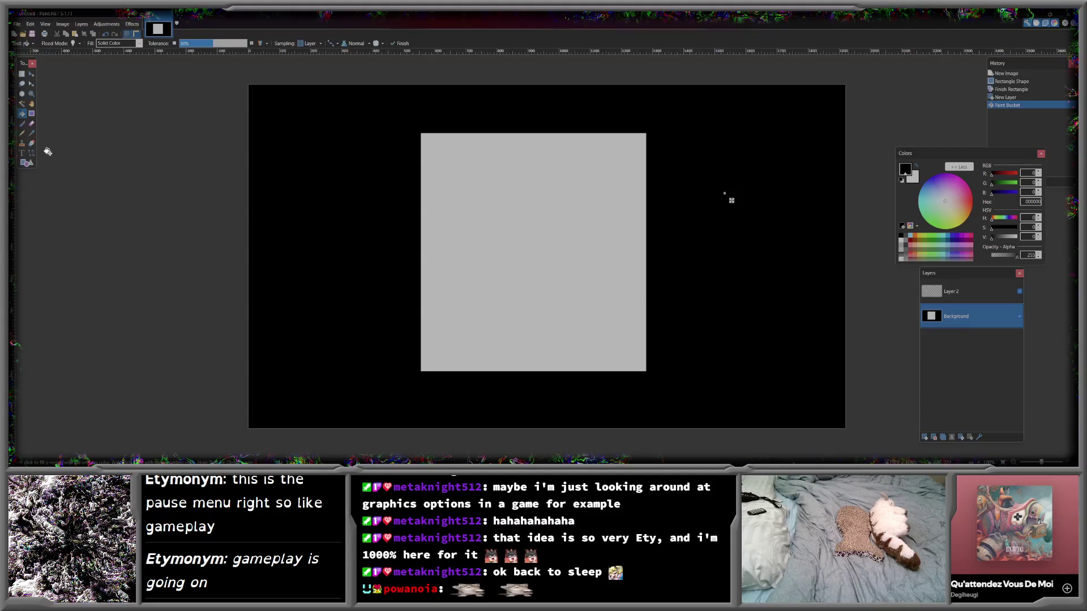
{"action": "left_click", "coordinate": [22, 123]}
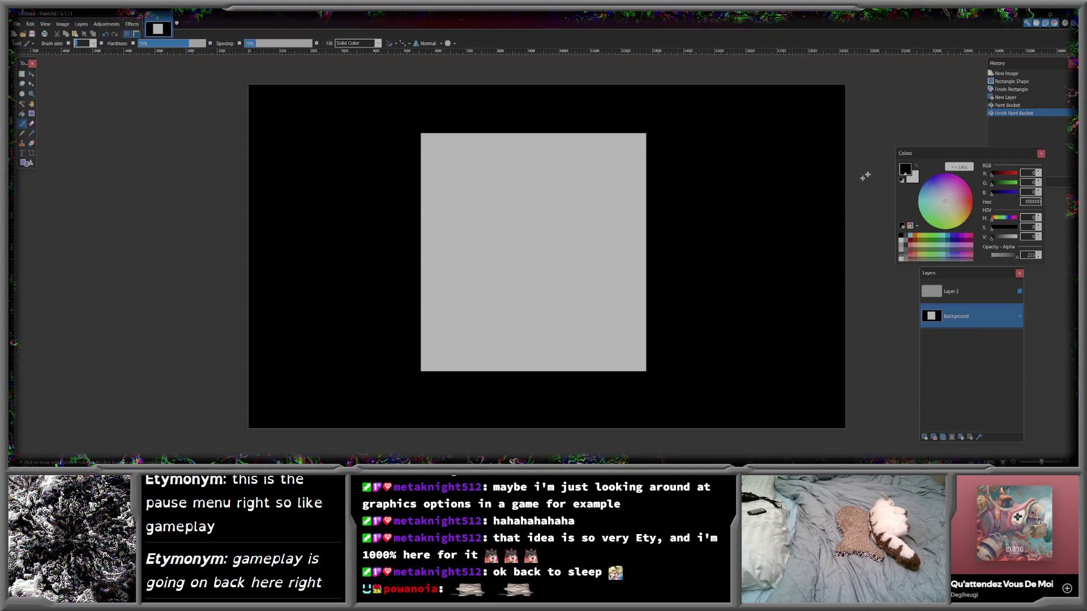
{"action": "left_click", "coordinate": [917, 166]}
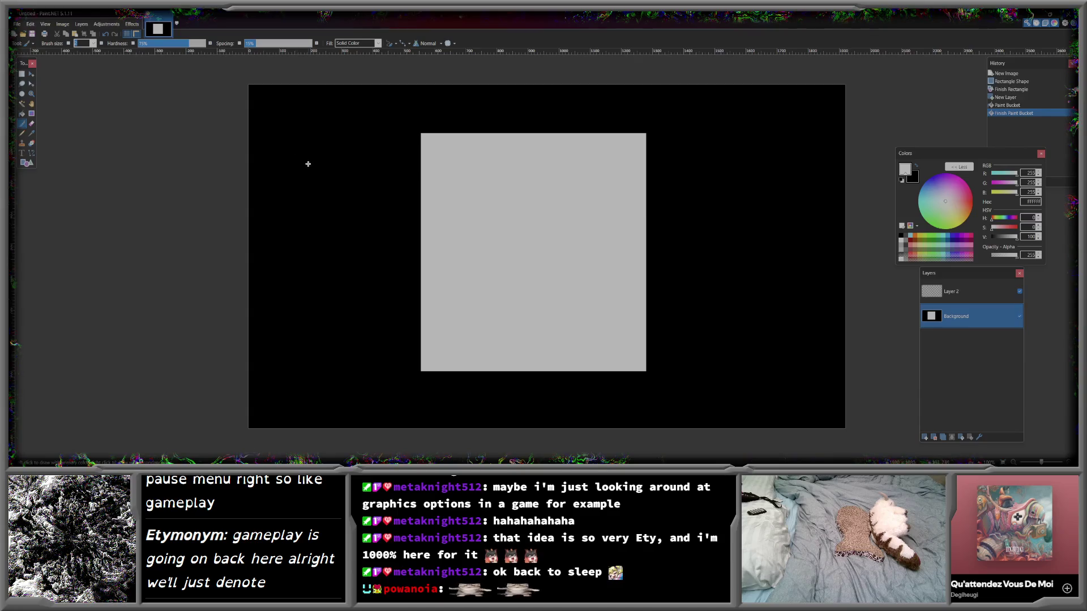
- Set the brush size to 20
{"action": "left_click", "coordinate": [94, 45]}
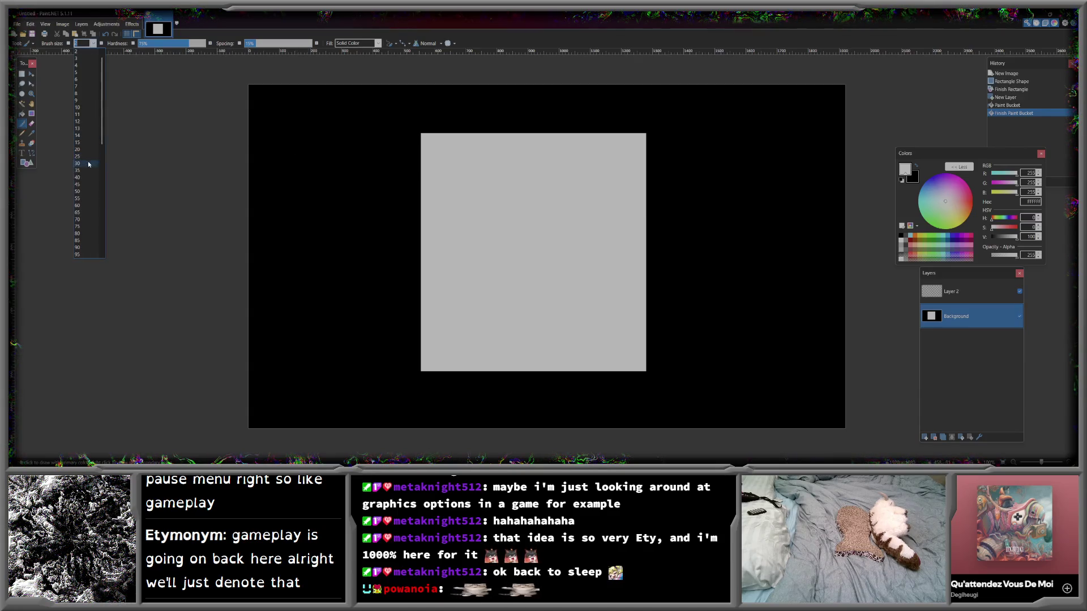
{"action": "left_click", "coordinate": [85, 217]}
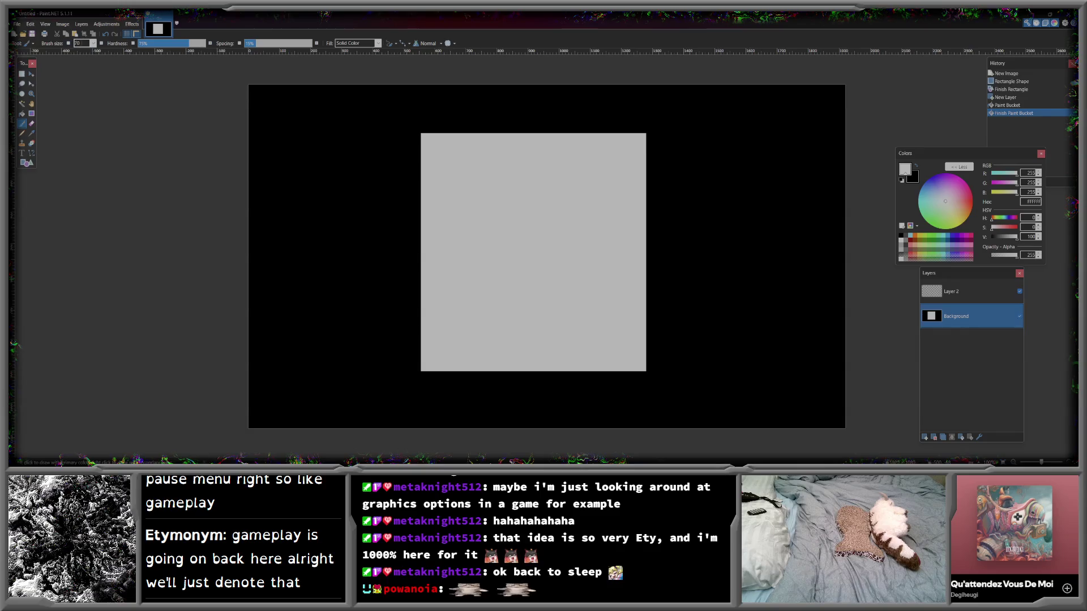
{"action": "left_click", "coordinate": [94, 43]}
{"action": "scroll", "coordinate": [90, 113], "scroll_direction": "up", "scroll_amount": 3}
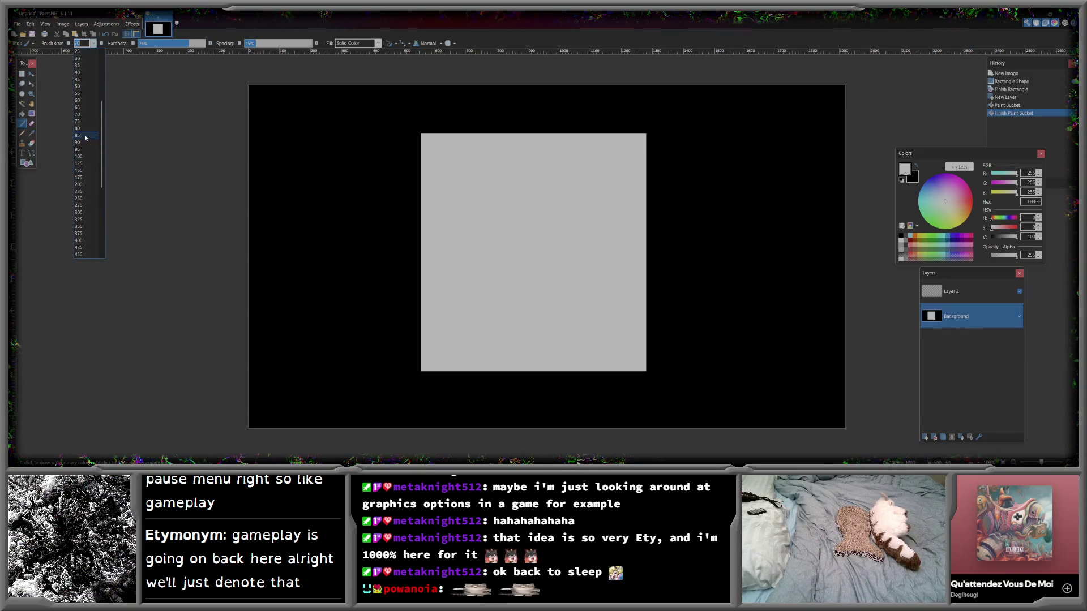
{"action": "left_click", "coordinate": [85, 86]}
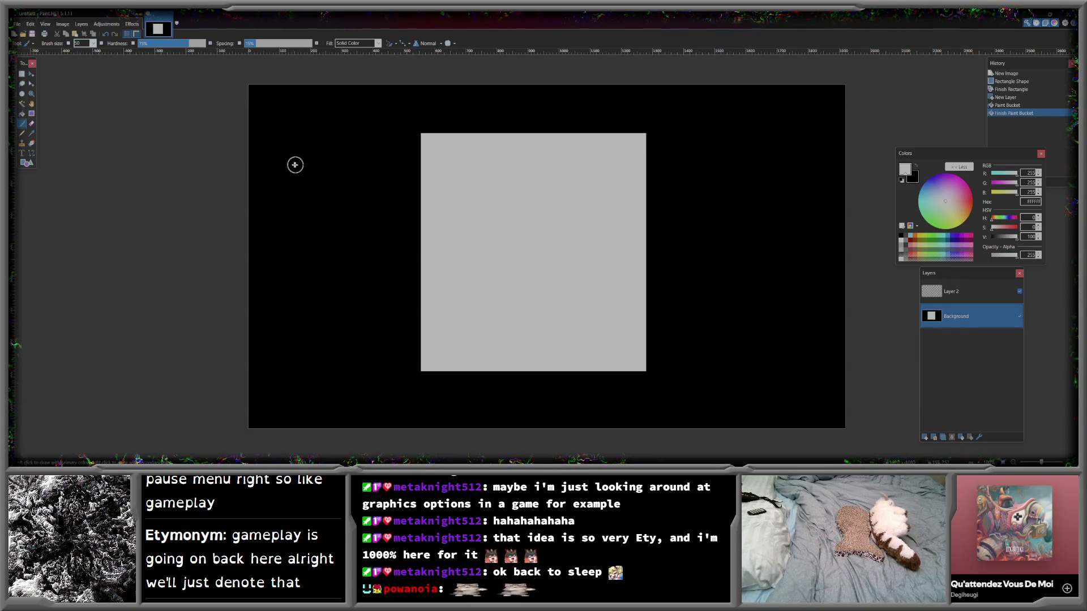
{"action": "left_click", "coordinate": [95, 43]}
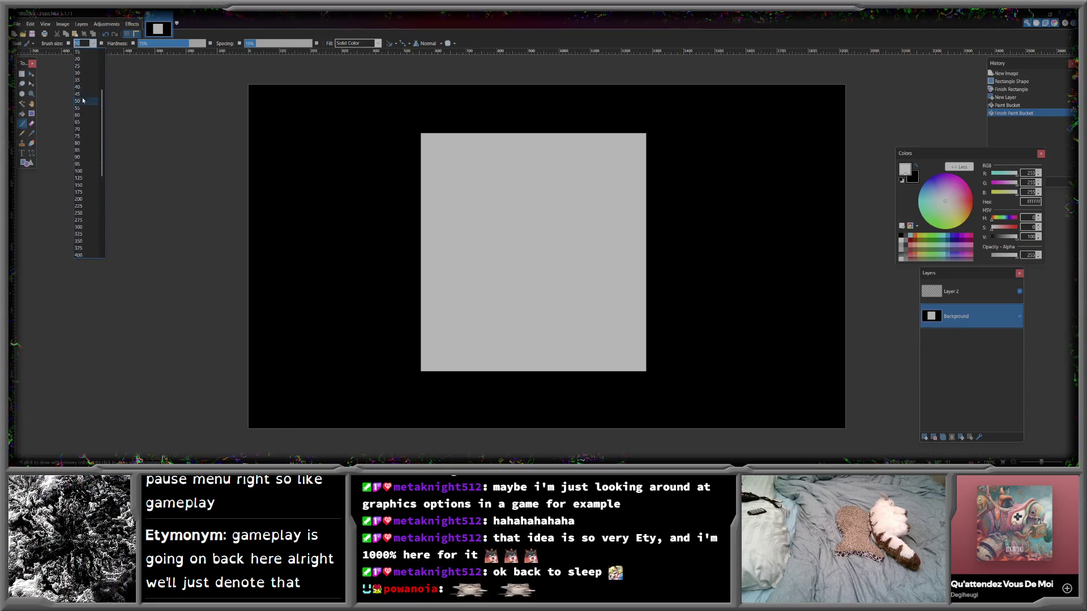
{"action": "left_click", "coordinate": [79, 115]}
- Paint the word 'Gameplay' freehand along the lower left of the canvas
{"action": "mouse_move", "coordinate": [315, 387]}
{"action": "left_mouse_down"}
{"action": "mouse_move", "coordinate": [301, 386]}
{"action": "mouse_move", "coordinate": [350, 401]}
{"action": "left_mouse_up"}
{"action": "mouse_move", "coordinate": [362, 397]}
{"action": "left_mouse_down"}
{"action": "mouse_move", "coordinate": [339, 408]}
{"action": "mouse_move", "coordinate": [366, 419]}
{"action": "left_mouse_up"}
{"action": "mouse_move", "coordinate": [371, 419]}
{"action": "left_mouse_down"}
{"action": "mouse_move", "coordinate": [379, 399]}
{"action": "mouse_move", "coordinate": [399, 419]}
{"action": "mouse_move", "coordinate": [450, 407]}
{"action": "mouse_move", "coordinate": [441, 419]}
{"action": "left_mouse_up"}
{"action": "mouse_move", "coordinate": [465, 383]}
{"action": "left_mouse_down"}
{"action": "mouse_move", "coordinate": [467, 420]}
{"action": "mouse_move", "coordinate": [497, 422]}
{"action": "mouse_move", "coordinate": [526, 398]}
{"action": "mouse_move", "coordinate": [521, 426]}
{"action": "left_mouse_up"}
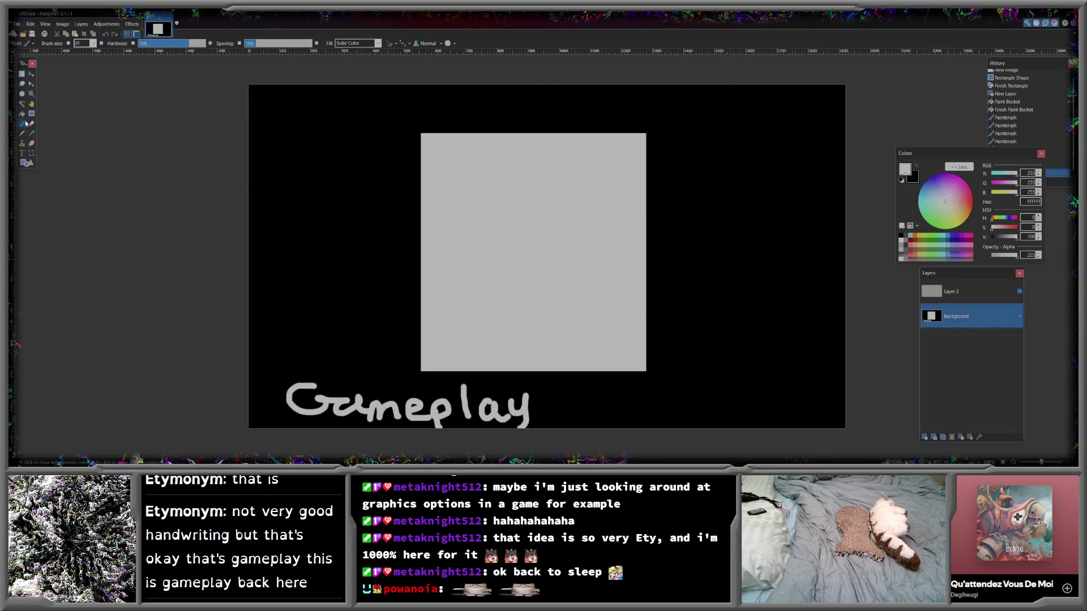
{"action": "left_click", "coordinate": [26, 163]}
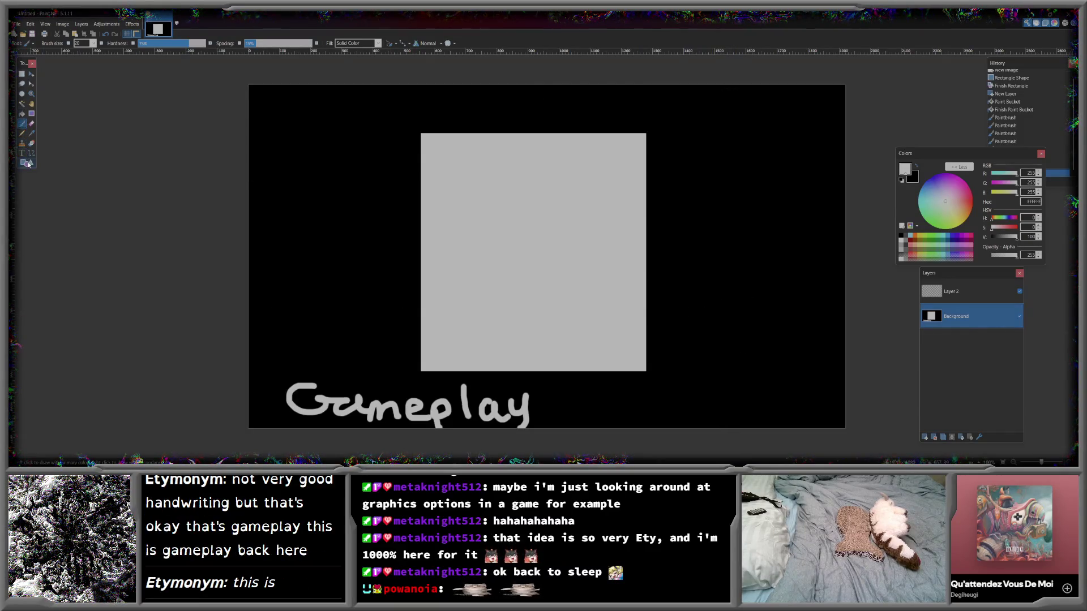
- Draw four black-outlined button boxes stacked down the grey panel on Layer 2
{"action": "left_click", "coordinate": [917, 167]}
{"action": "left_click", "coordinate": [969, 294]}
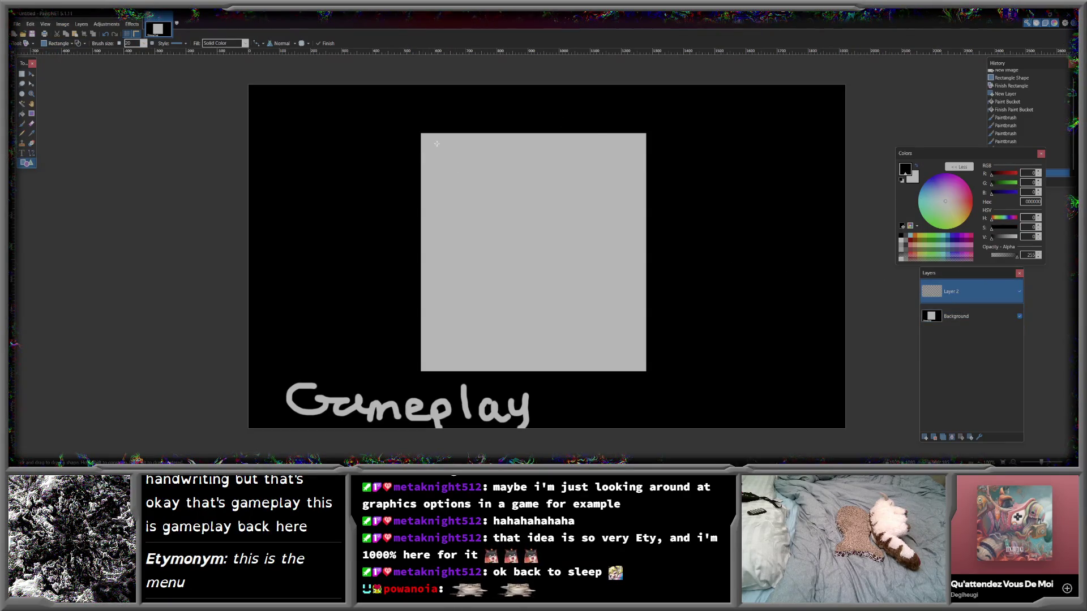
{"action": "left_click_drag", "start_coordinate": [424, 140], "coordinate": [639, 179]}
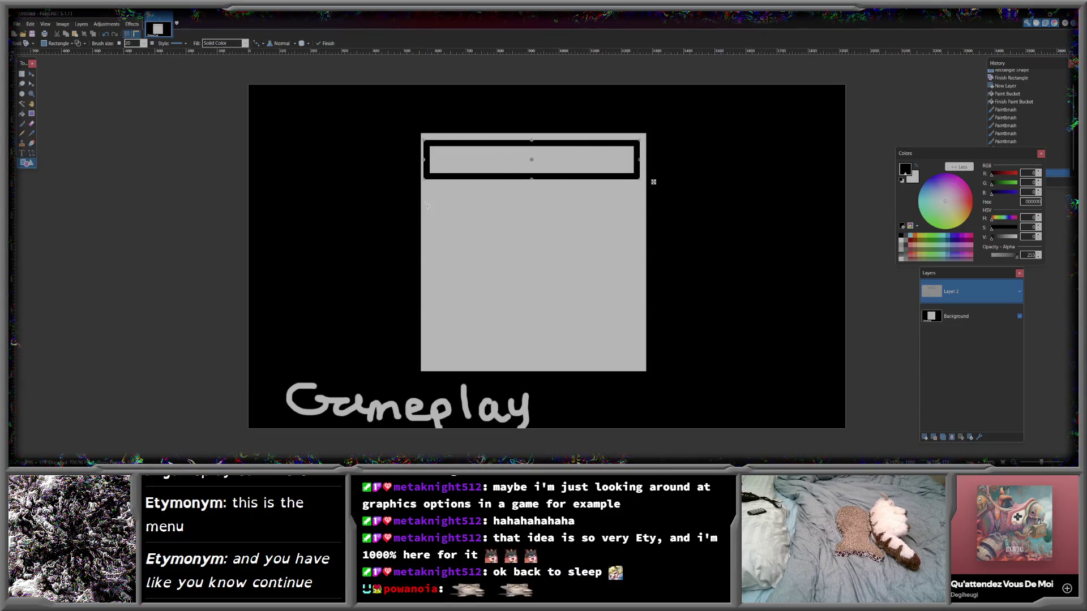
{"action": "mouse_move", "coordinate": [425, 202]}
{"action": "left_mouse_down"}
{"action": "mouse_move", "coordinate": [596, 247]}
{"action": "mouse_move", "coordinate": [640, 242]}
{"action": "left_mouse_up"}
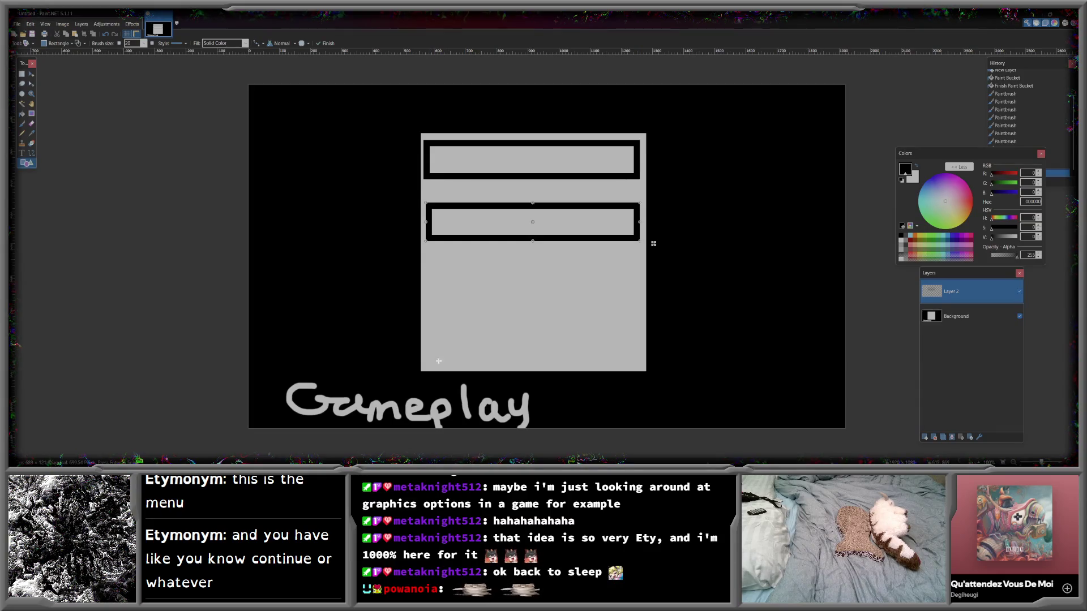
{"action": "left_click_drag", "start_coordinate": [427, 333], "coordinate": [642, 369]}
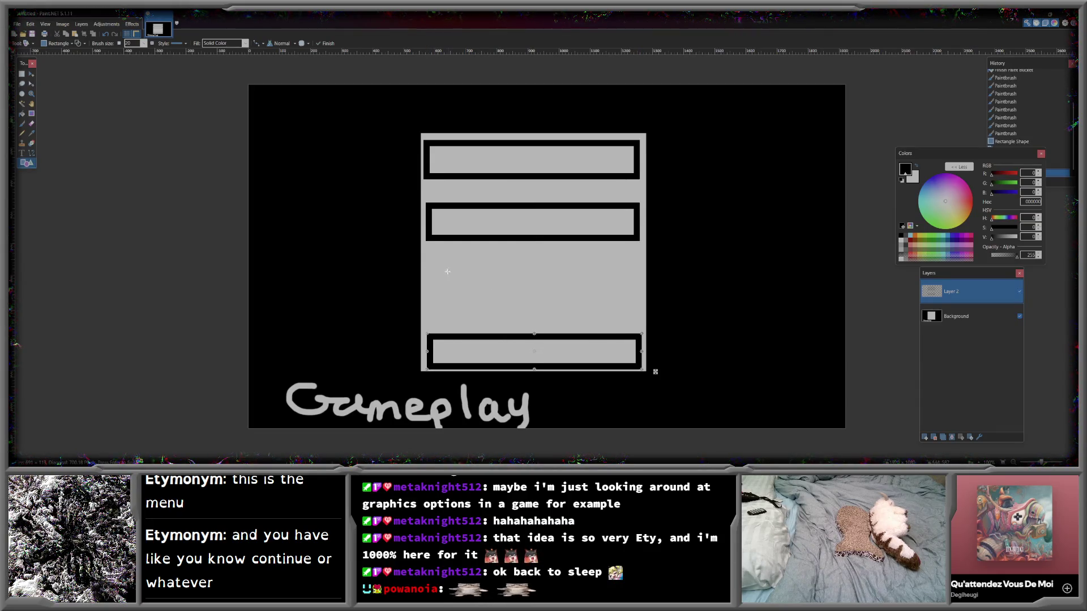
{"action": "left_click_drag", "start_coordinate": [428, 263], "coordinate": [643, 306]}
- Add a 'Continue' label at font size 36, centred in the top box
{"action": "key", "text": "t"}
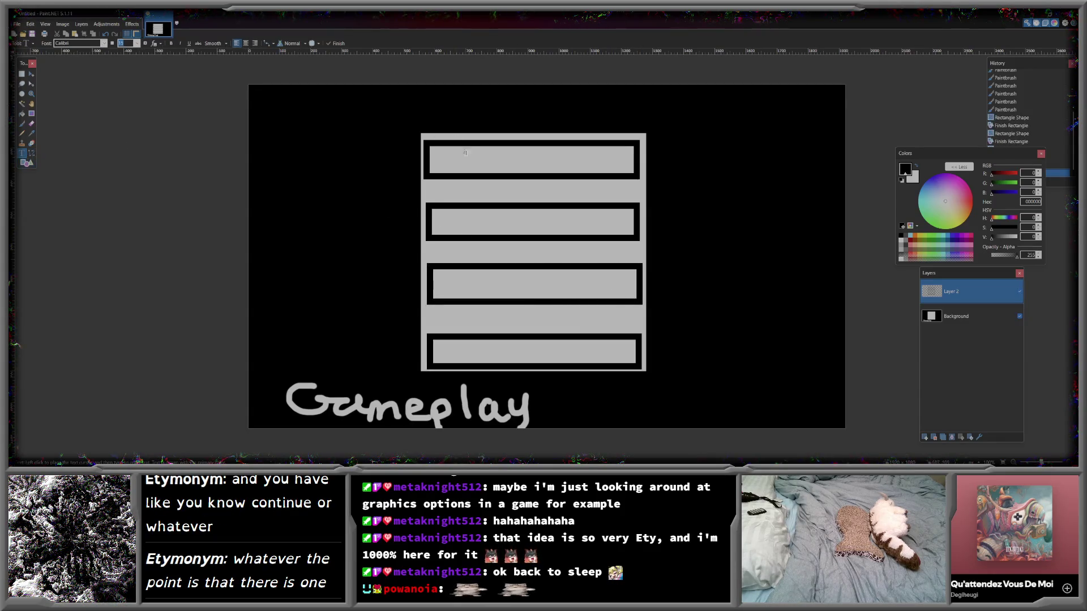
{"action": "left_click", "coordinate": [469, 162]}
{"action": "type", "text": "Continue"}
{"action": "left_click_drag", "start_coordinate": [496, 168], "coordinate": [562, 168]}
{"action": "left_click", "coordinate": [137, 43]}
{"action": "left_click", "coordinate": [129, 150]}
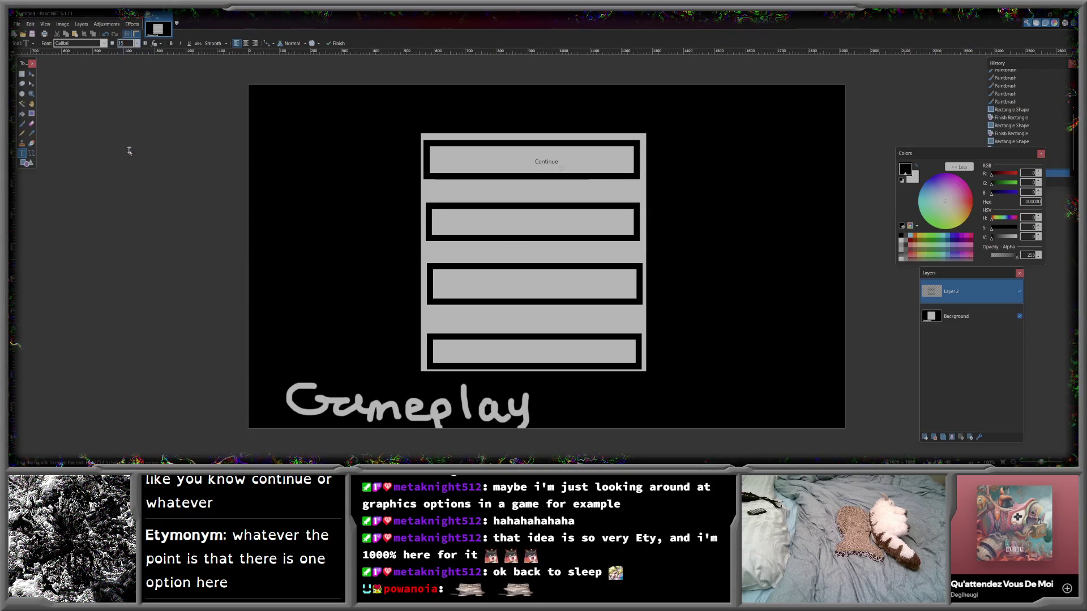
{"action": "left_click_drag", "start_coordinate": [595, 175], "coordinate": [567, 175]}
- Label the second and bottom boxes 'Settings' and 'Quit', each centred
{"action": "left_click", "coordinate": [499, 222]}
{"action": "type", "text": "Settings"}
{"action": "left_click_drag", "start_coordinate": [548, 235], "coordinate": [559, 235]}
{"action": "left_click", "coordinate": [507, 351]}
{"action": "type", "text": "Q"}
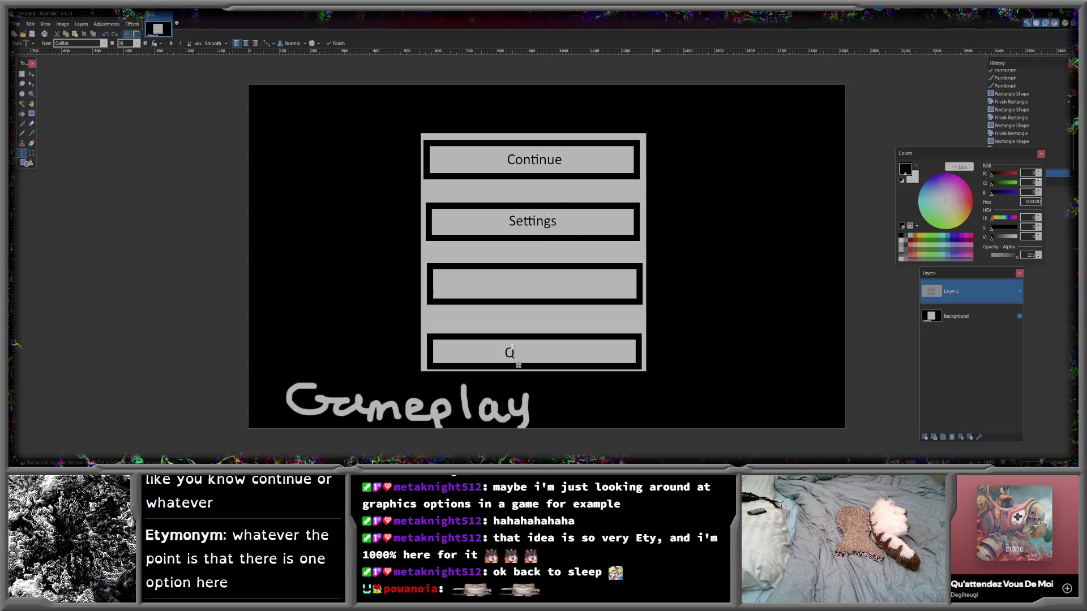
{"action": "type", "text": "uit"}
{"action": "left_click_drag", "start_coordinate": [534, 366], "coordinate": [551, 367]}
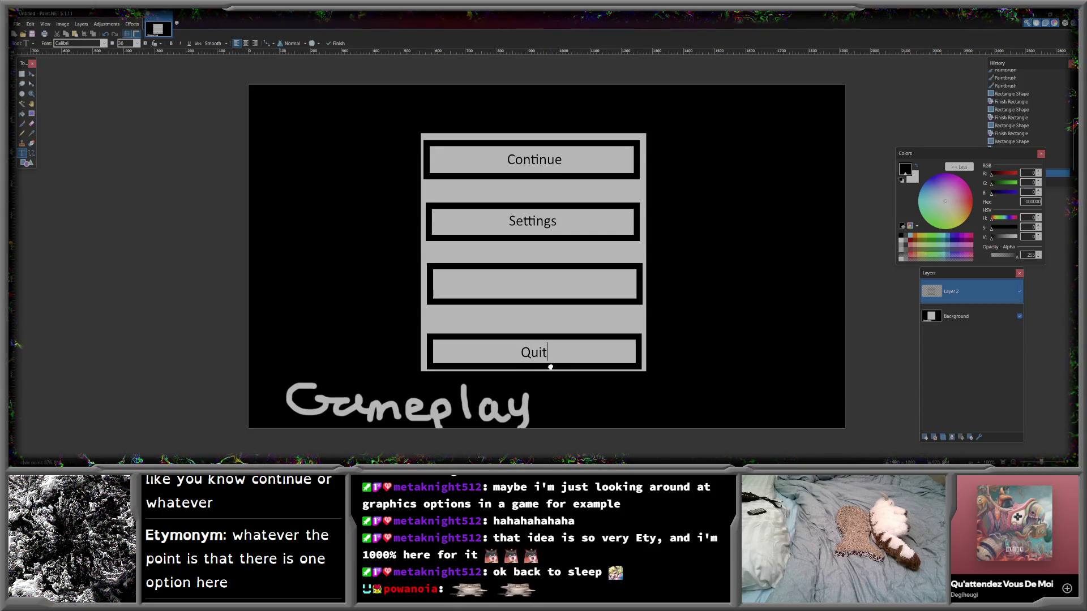
{"action": "left_click", "coordinate": [515, 285]}
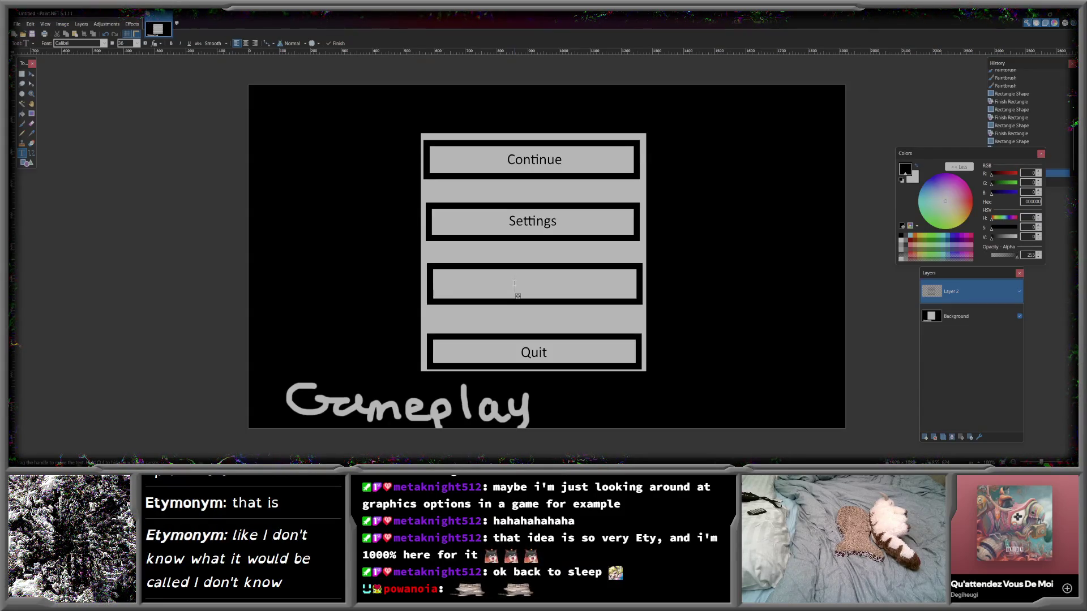
- Label the third box 'Select Mode', centre it, and commit the text
{"action": "type", "text": "Setting Sele"}
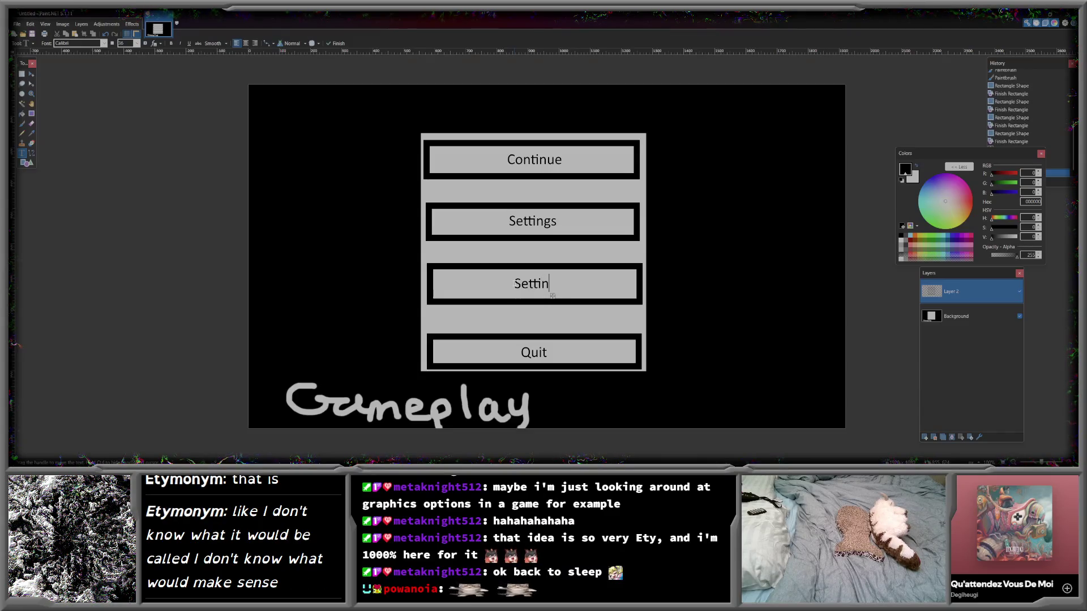
{"action": "type", "text": "ct Mode"}
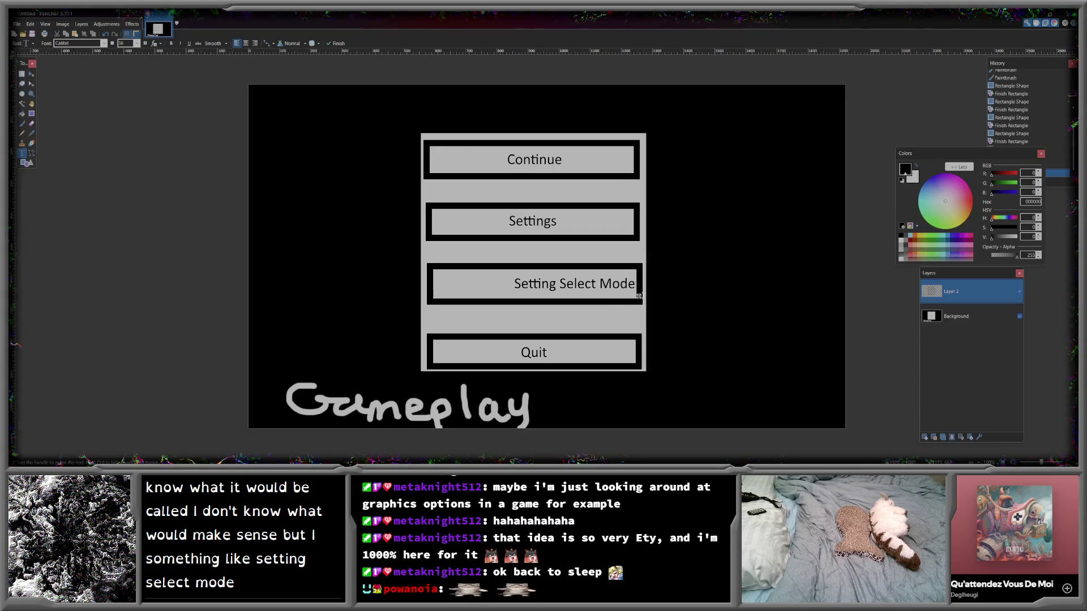
{"action": "left_click_drag", "start_coordinate": [638, 296], "coordinate": [597, 296]}
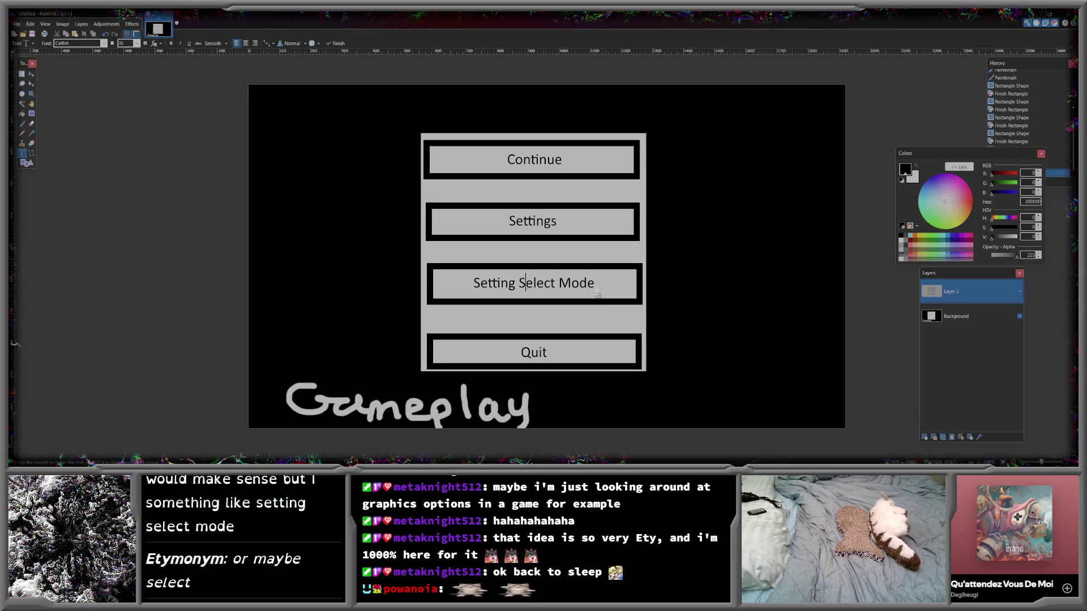
{"action": "key", "text": "BackSpace"}
{"action": "key", "text": "BackSpace"}
{"action": "key", "text": "BackSpace"}
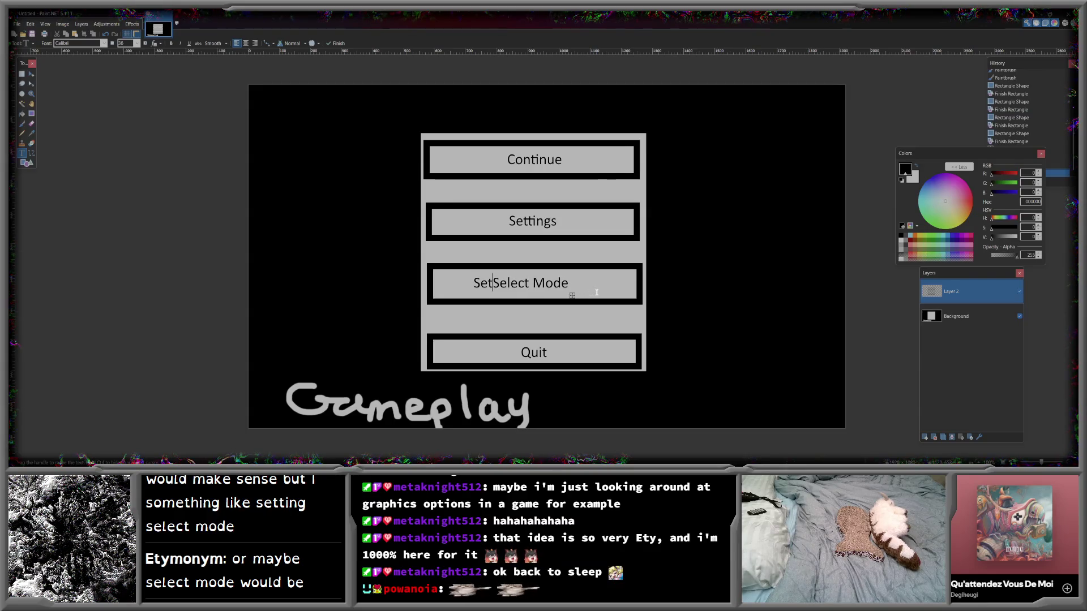
{"action": "left_click_drag", "start_coordinate": [553, 296], "coordinate": [577, 297]}
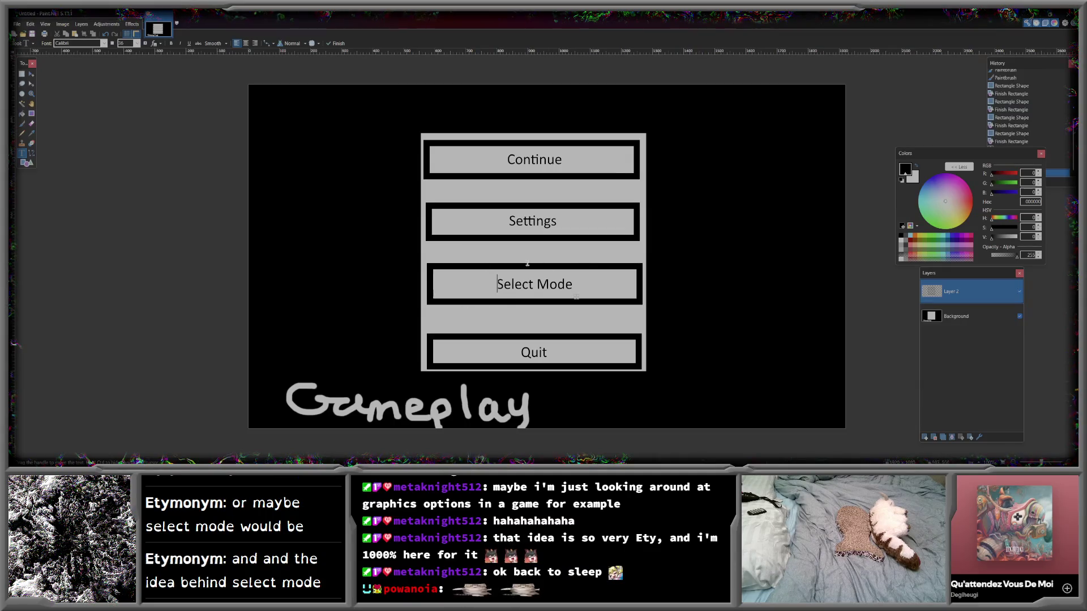
{"action": "left_click", "coordinate": [31, 74]}
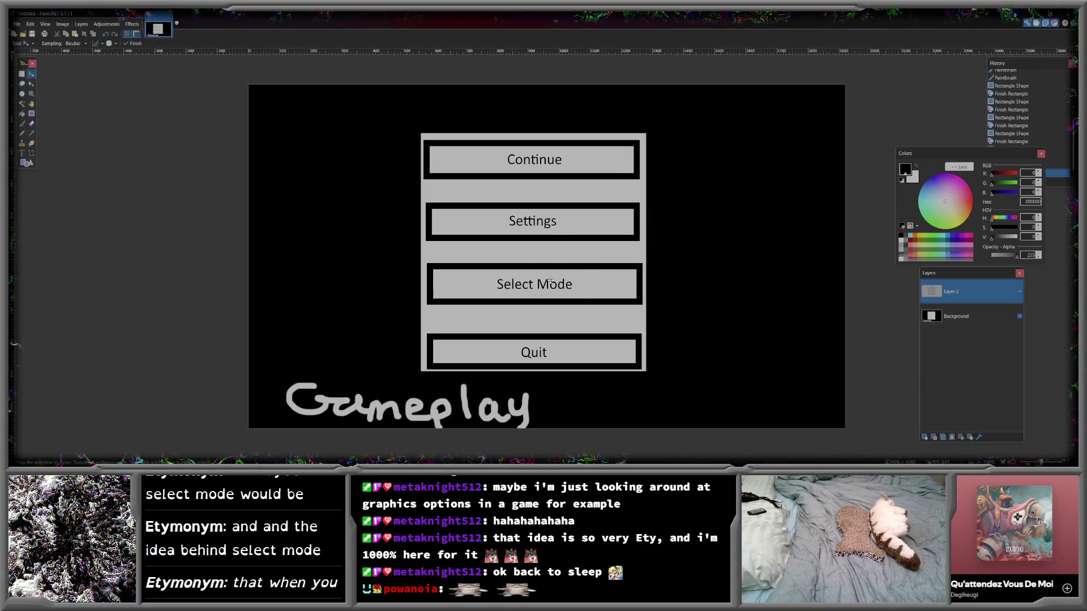
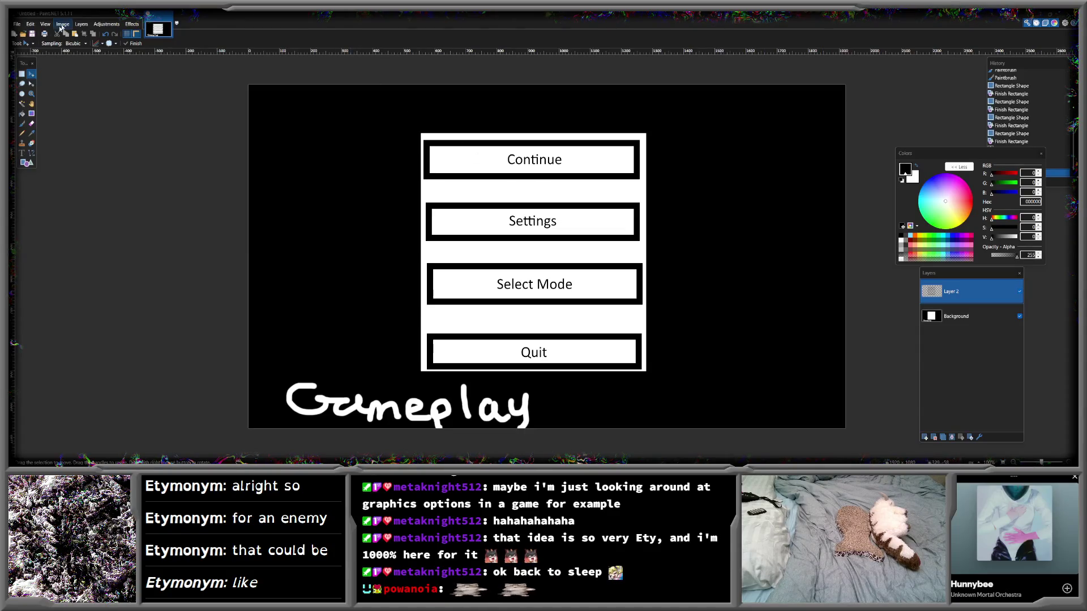
- Create a new 1920 × 1080 image
{"action": "key", "text": "ctrl+n"}
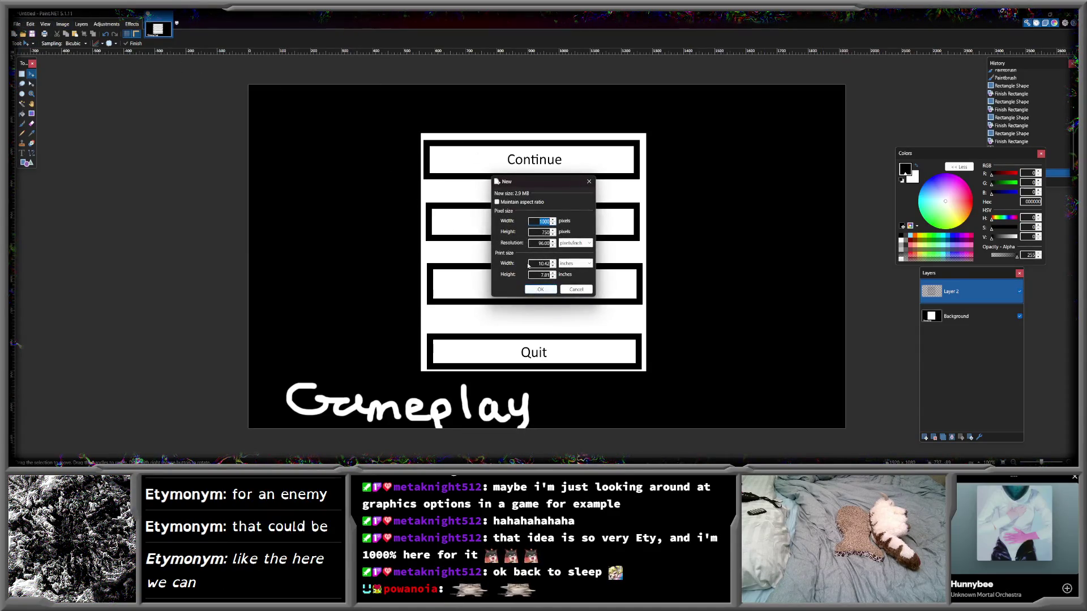
{"action": "type", "text": "1920"}
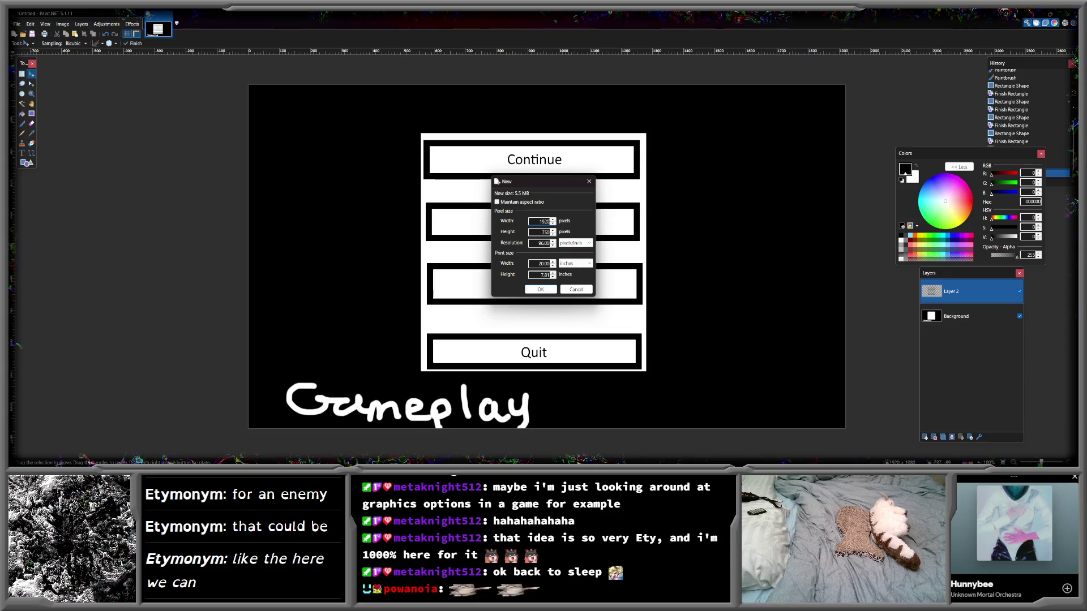
{"action": "key", "text": "Tab"}
{"action": "type", "text": "1080"}
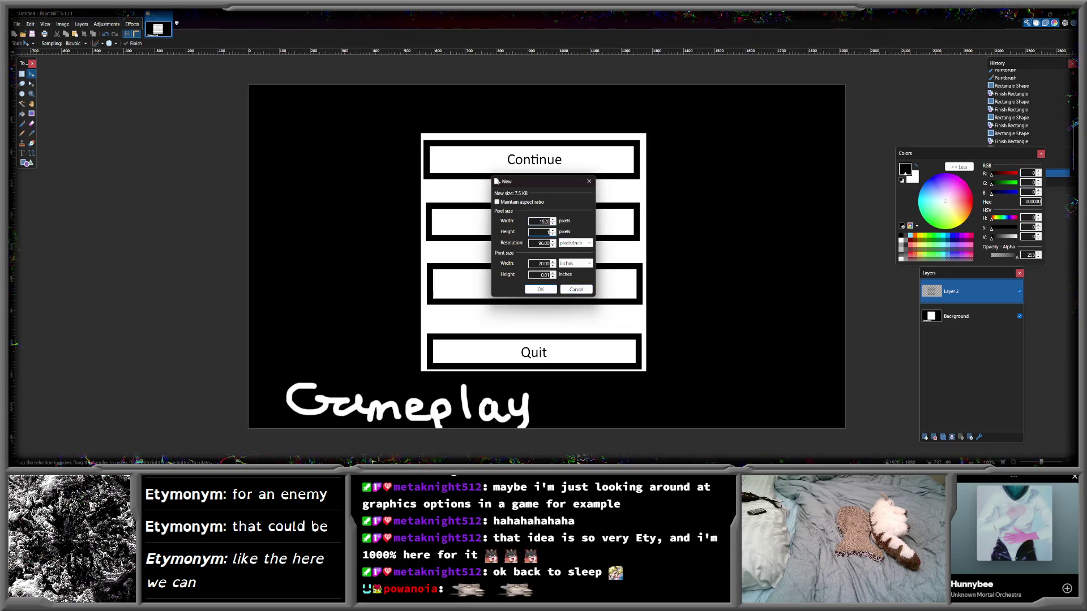
{"action": "key", "text": "Return"}
- Fill the whole canvas black with the Paint Bucket
{"action": "left_click", "coordinate": [22, 113]}
{"action": "left_click", "coordinate": [483, 201]}
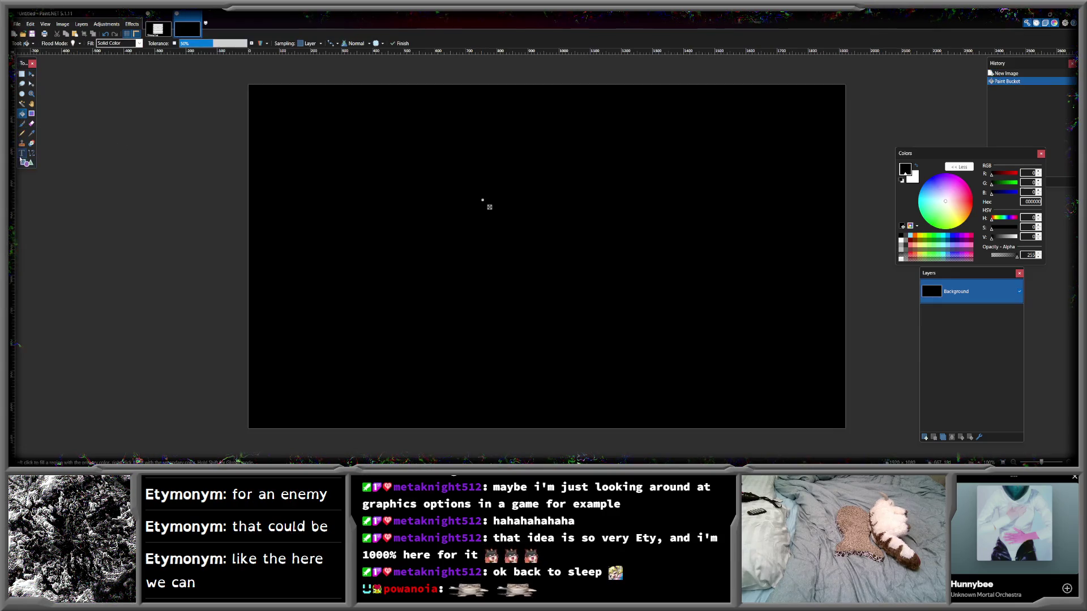
{"action": "key", "text": "b"}
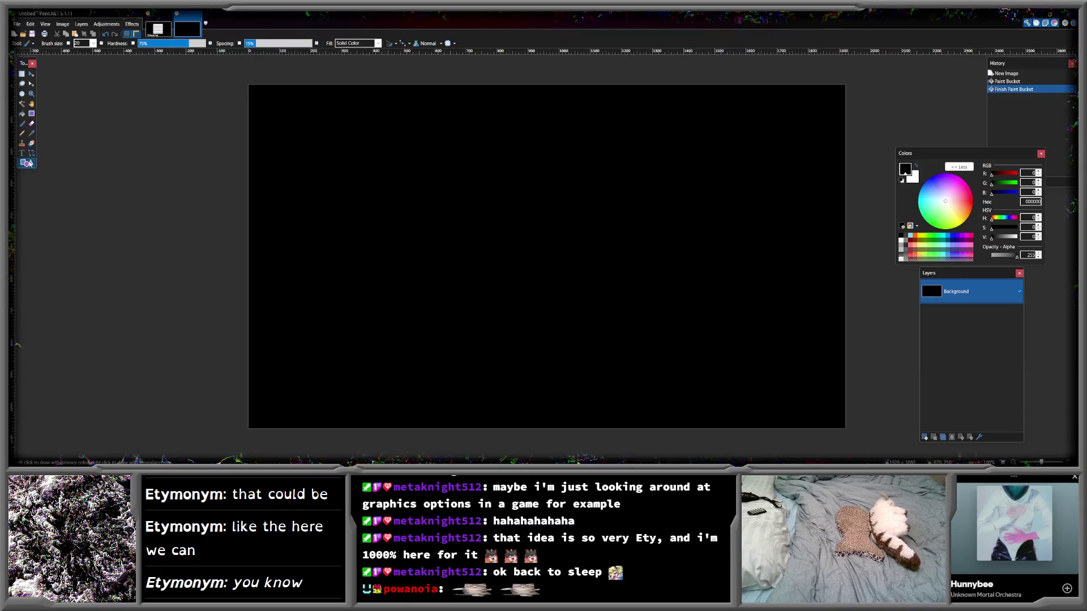
{"action": "left_click", "coordinate": [27, 163]}
- Make white the drawing colour and draw two stacked outlined boxes near the top
{"action": "key", "text": "x"}
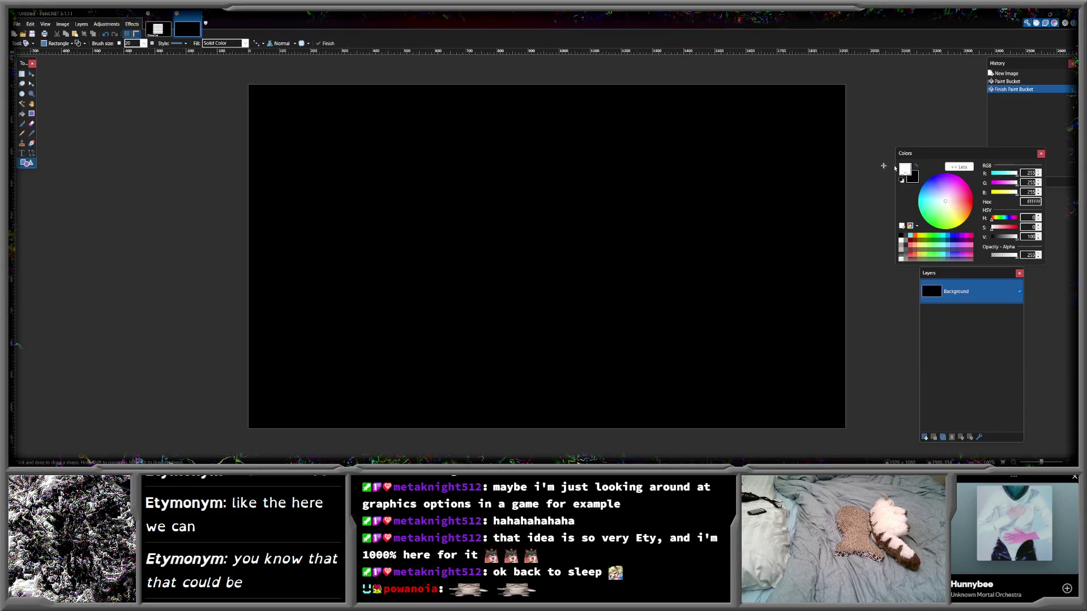
{"action": "left_click_drag", "start_coordinate": [270, 104], "coordinate": [826, 159]}
{"action": "left_click_drag", "start_coordinate": [269, 180], "coordinate": [826, 238]}
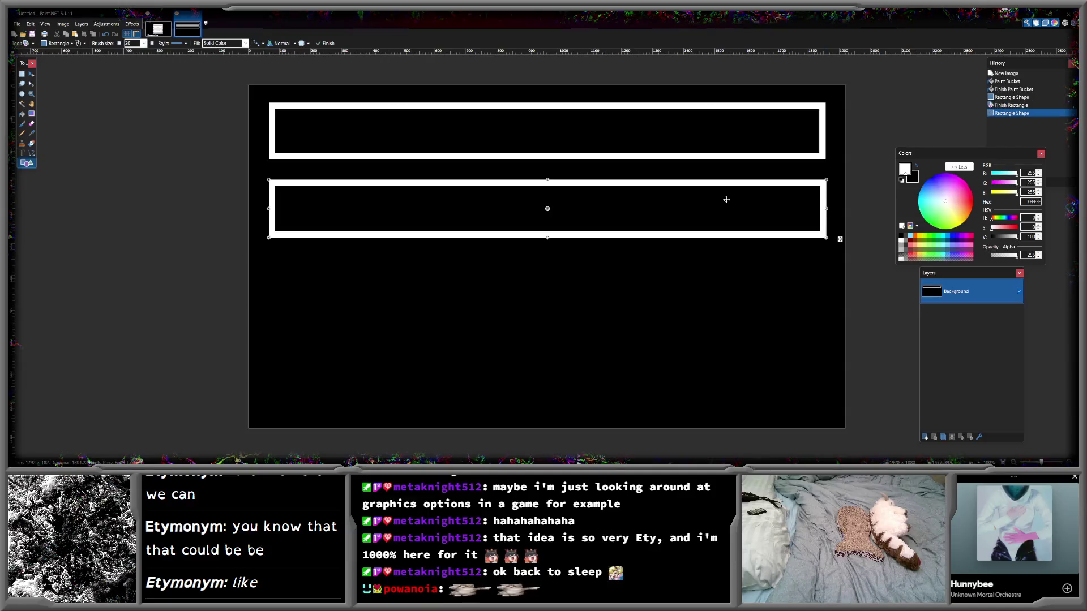
- Hand-write a label in the top box with the paintbrush, then undo it
{"action": "left_click", "coordinate": [22, 124]}
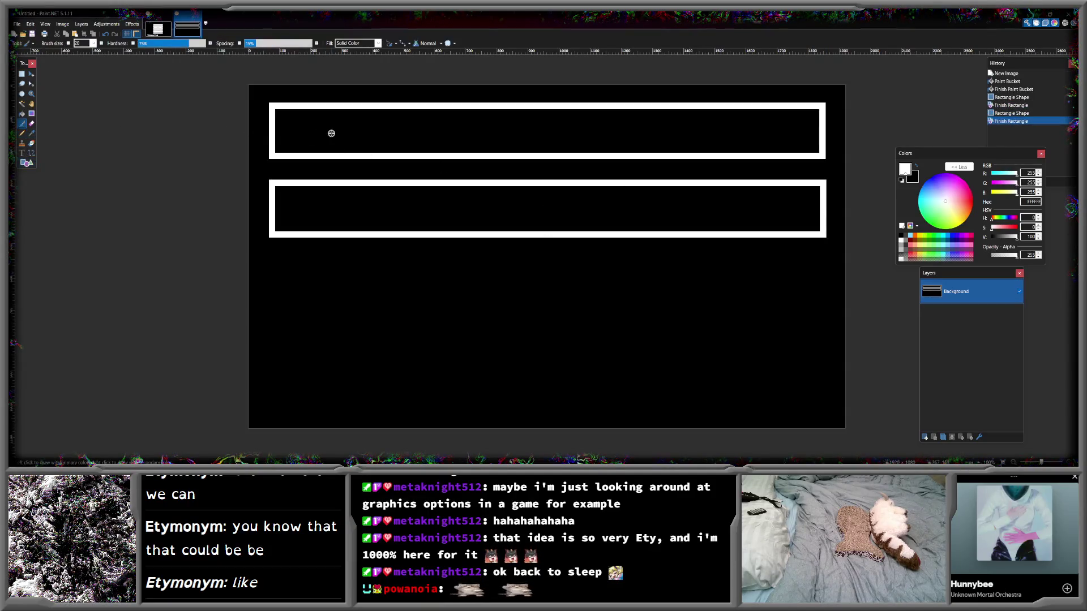
{"action": "mouse_move", "coordinate": [287, 144]}
{"action": "left_mouse_down"}
{"action": "mouse_move", "coordinate": [305, 116]}
{"action": "mouse_move", "coordinate": [319, 137]}
{"action": "mouse_move", "coordinate": [326, 128]}
{"action": "mouse_move", "coordinate": [367, 146]}
{"action": "mouse_move", "coordinate": [398, 146]}
{"action": "mouse_move", "coordinate": [447, 119]}
{"action": "mouse_move", "coordinate": [447, 136]}
{"action": "mouse_move", "coordinate": [488, 148]}
{"action": "mouse_move", "coordinate": [501, 134]}
{"action": "mouse_move", "coordinate": [503, 151]}
{"action": "left_mouse_up"}
{"action": "left_click", "coordinate": [106, 34]}
{"action": "left_click", "coordinate": [106, 34]}
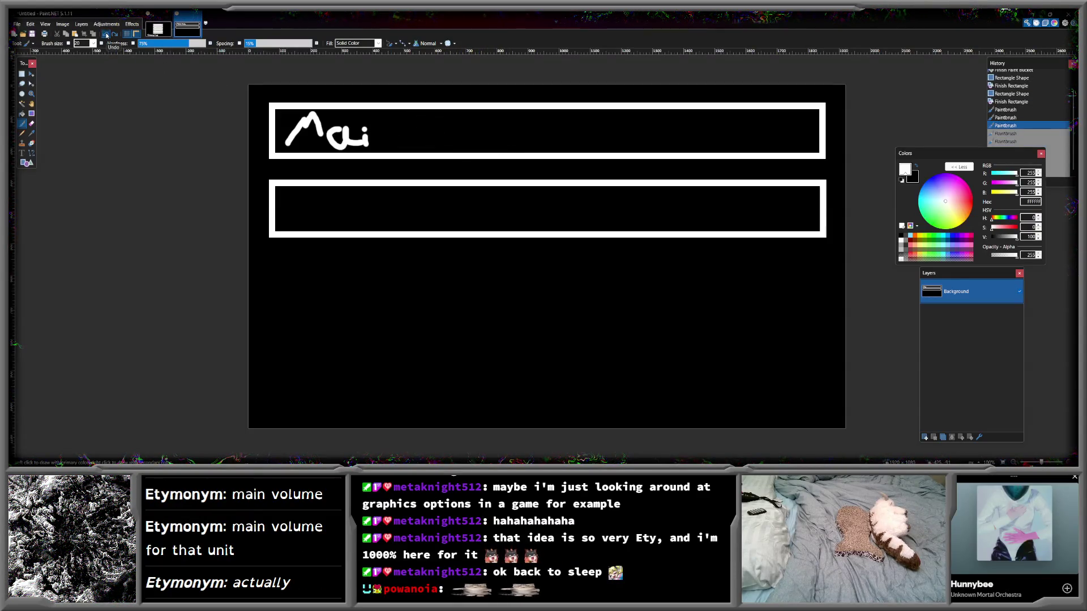
{"action": "left_click", "coordinate": [106, 34]}
{"action": "left_click", "coordinate": [106, 34]}
{"action": "left_click", "coordinate": [106, 34]}
- Type the label '<Selected Unit Name> - Main Volume' in the top box
{"action": "left_click", "coordinate": [23, 153]}
{"action": "left_click", "coordinate": [296, 129]}
{"action": "type", "text": "Main "}
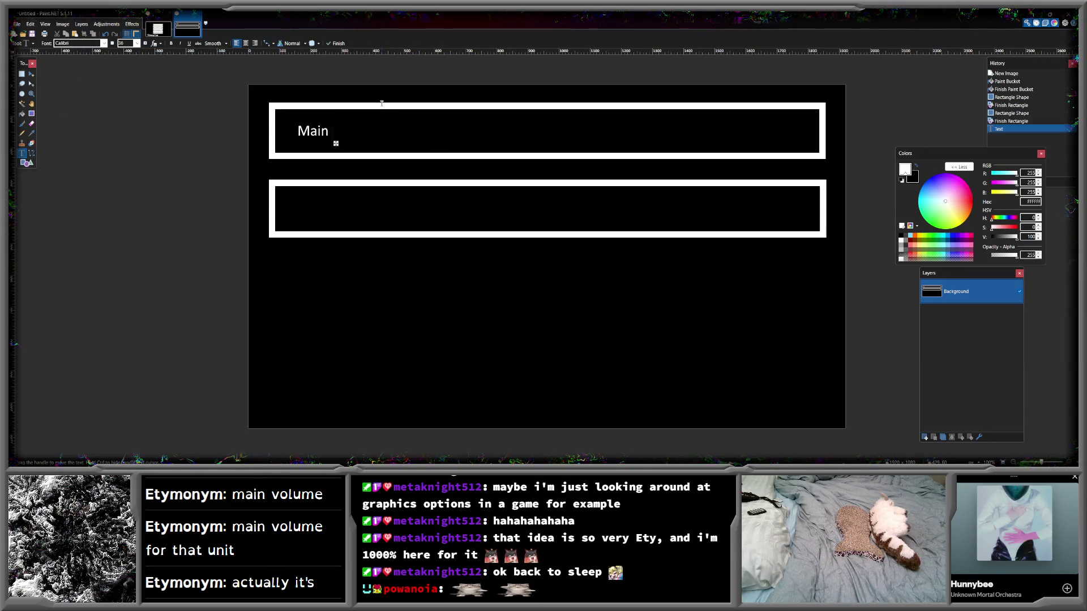
{"action": "type", "text": "Volume"}
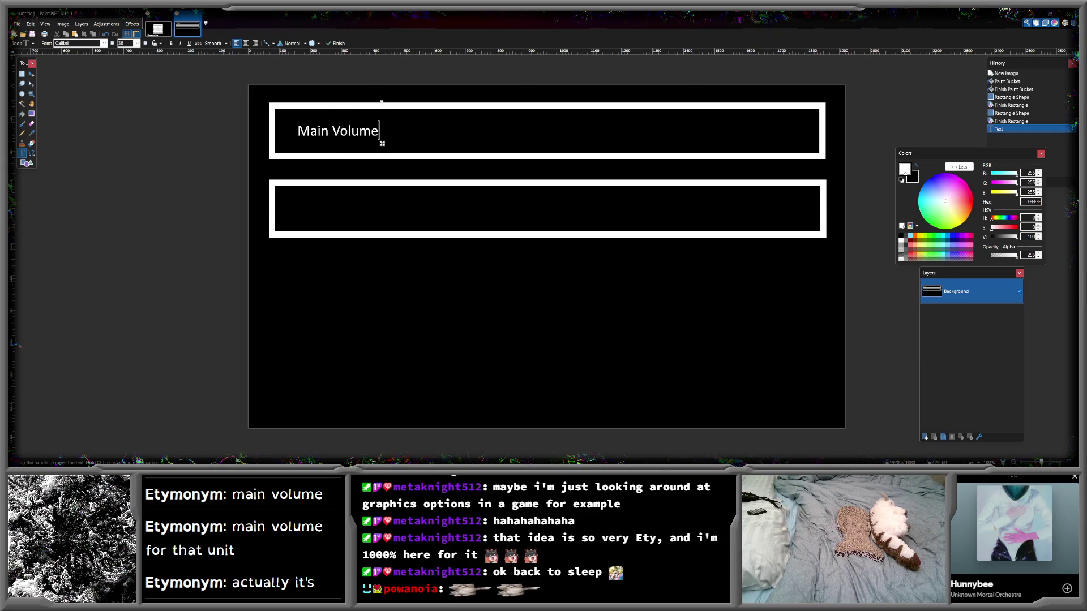
{"action": "key", "text": "Left"}
{"action": "key", "text": "Left"}
{"action": "key", "text": "Left"}
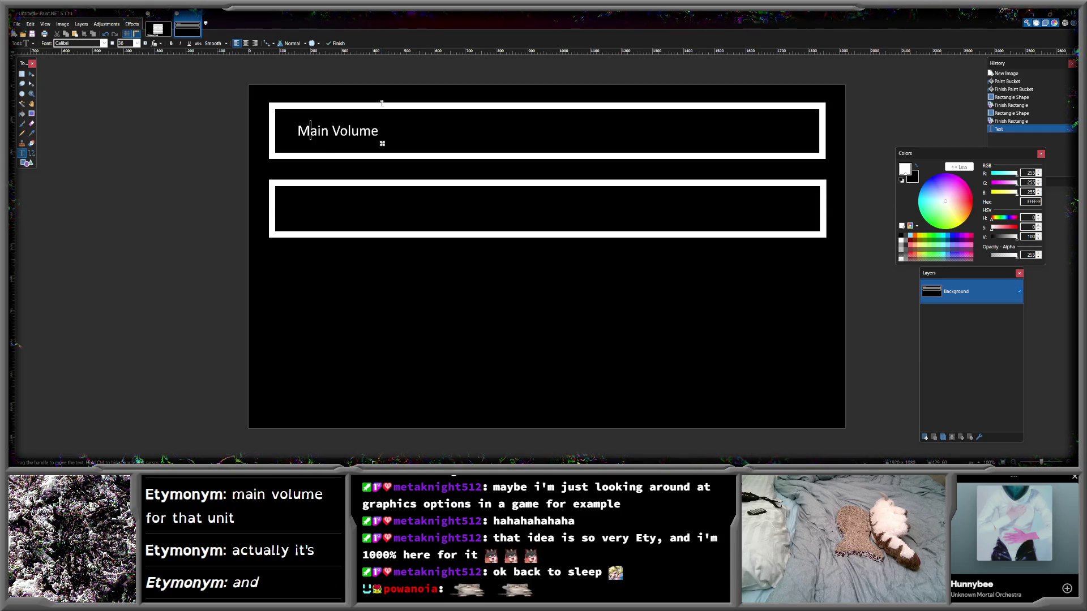
{"action": "type", "text": "<Selec"}
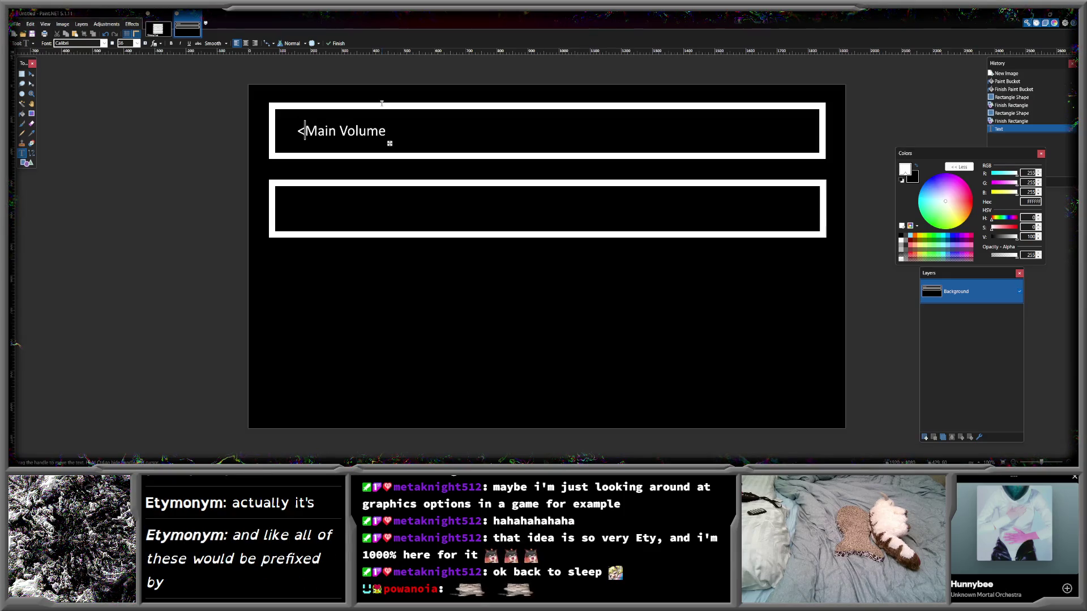
{"action": "type", "text": "ted Unit>"}
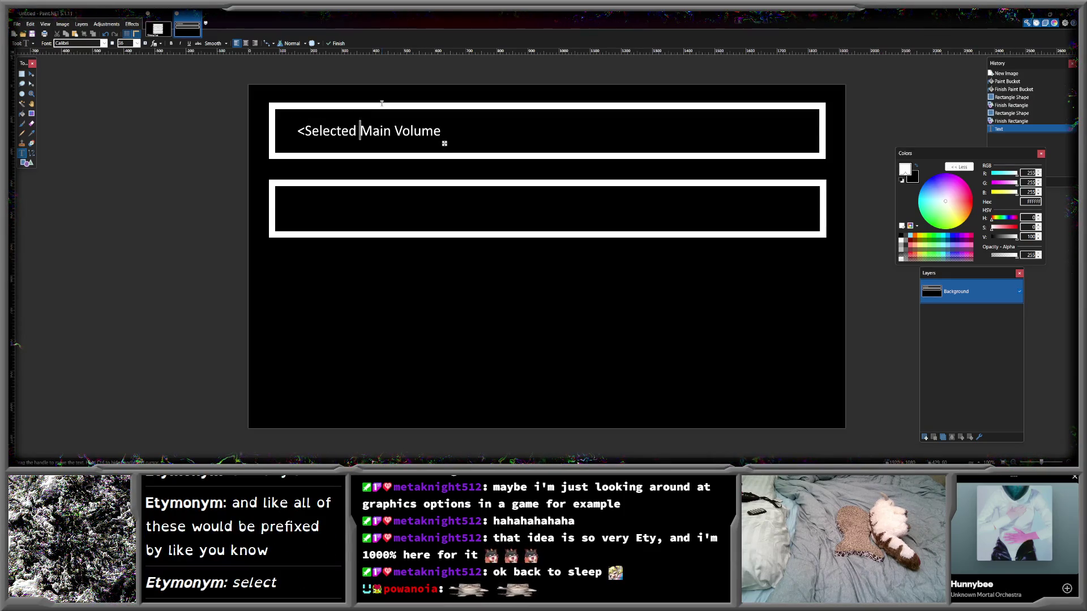
{"action": "key", "text": "BackSpace"}
{"action": "type", "text": "New"}
{"action": "key", "text": "BackSpace"}
{"action": "key", "text": "BackSpace"}
{"action": "type", "text": "ame> -"}
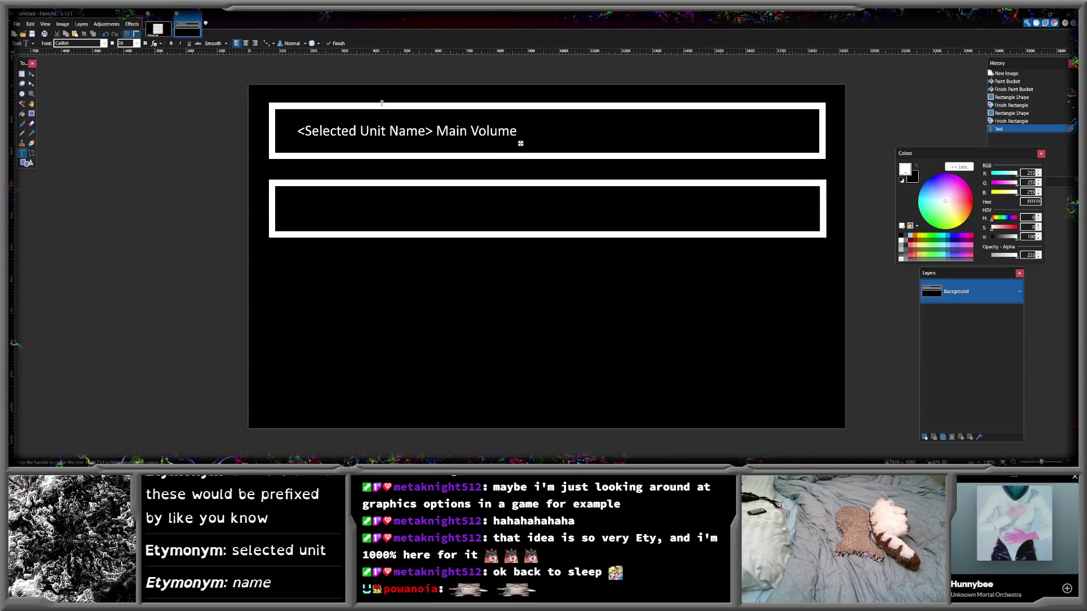
- Draw a horizontal slider track right of the Main Volume label with a vertical knob across it
{"action": "left_click", "coordinate": [32, 153]}
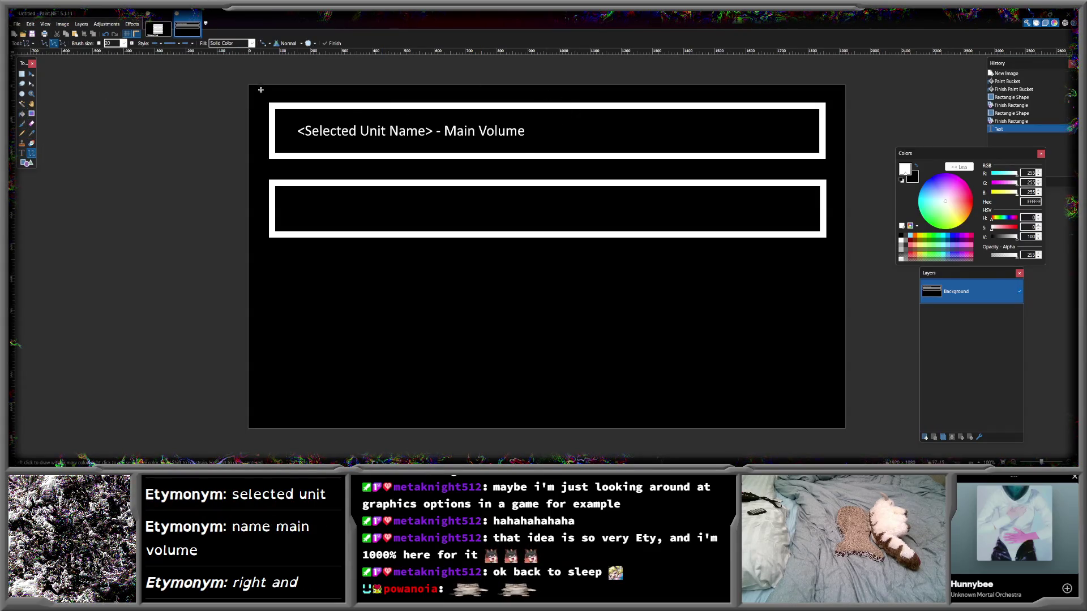
{"action": "left_click_drag", "start_coordinate": [579, 128], "coordinate": [805, 130]}
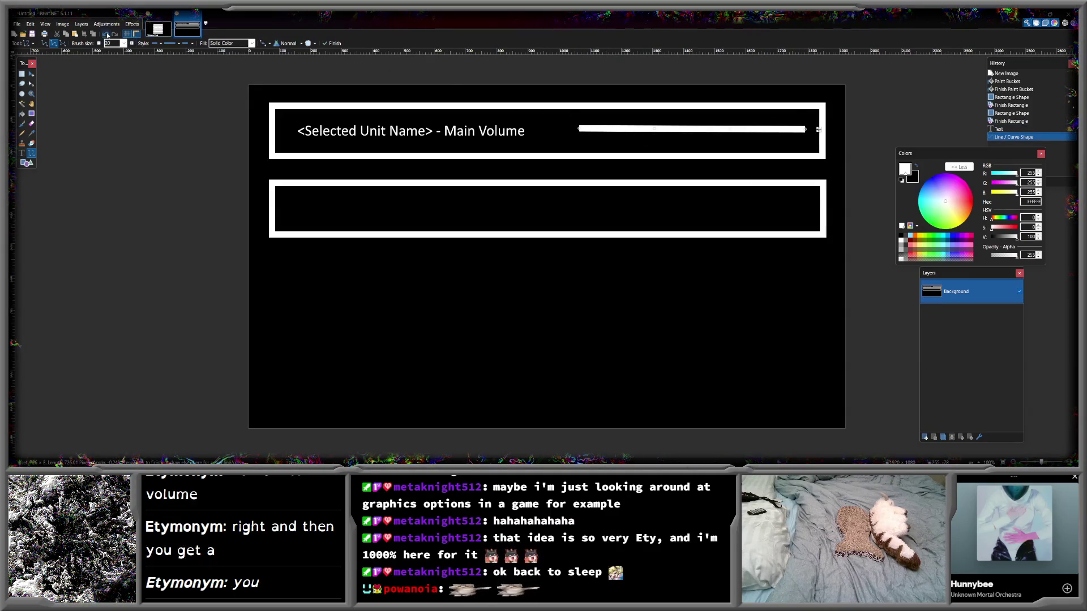
{"action": "key", "text": "ctrl+z"}
{"action": "left_click_drag", "start_coordinate": [558, 131], "coordinate": [809, 131]}
{"action": "left_click_drag", "start_coordinate": [680, 120], "coordinate": [683, 143]}
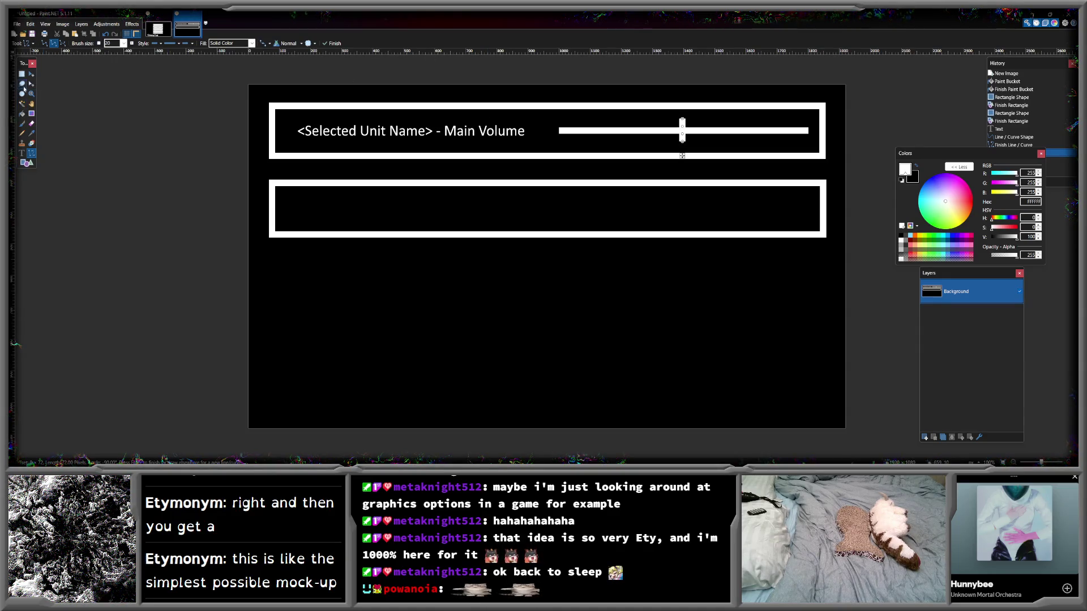
{"action": "left_click", "coordinate": [22, 153]}
{"action": "left_click", "coordinate": [299, 207]}
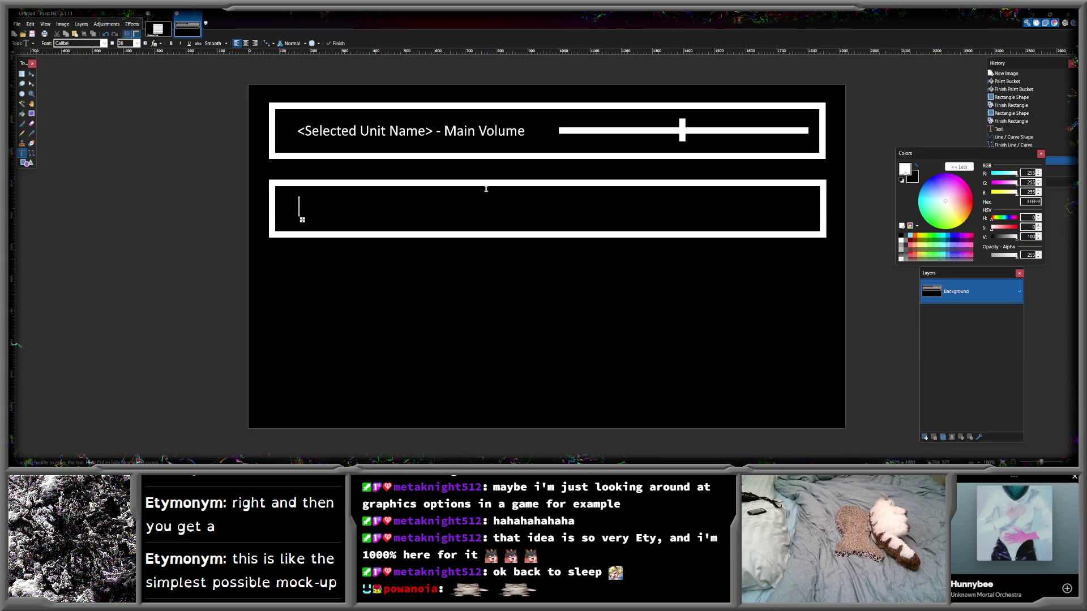
- Label the lower box '<Selected Unit Name> - Attack SFX Volume' and nudge it slightly left
{"action": "type", "text": "Select"}
{"action": "key", "text": "BackSpace"}
{"action": "key", "text": "BackSpace"}
{"action": "key", "text": "BackSpace"}
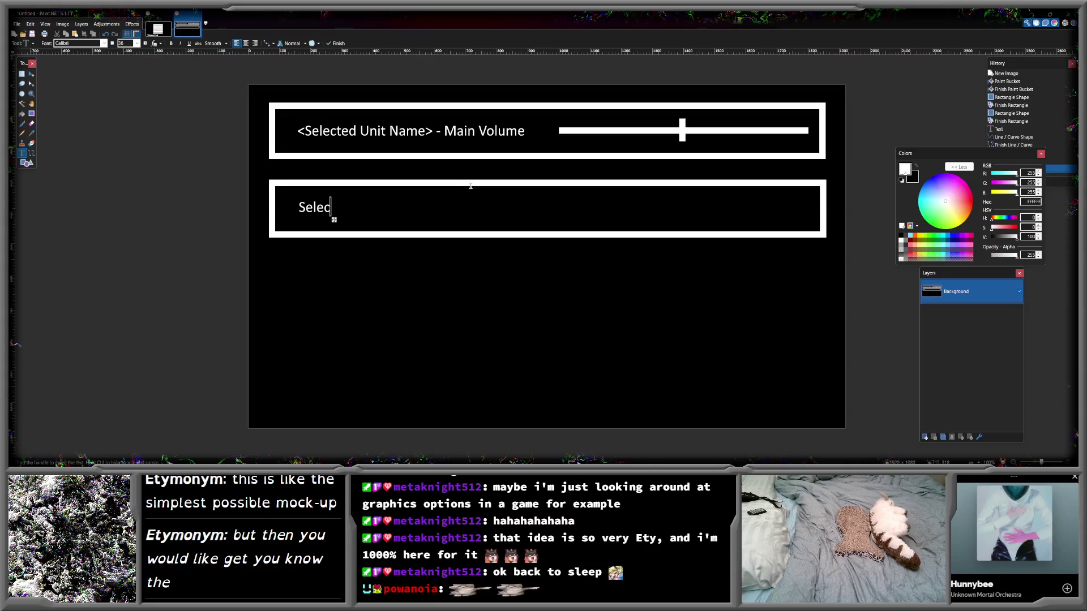
{"action": "key", "text": "BackSpace"}
{"action": "key", "text": "BackSpace"}
{"action": "type", "text": "<S"}
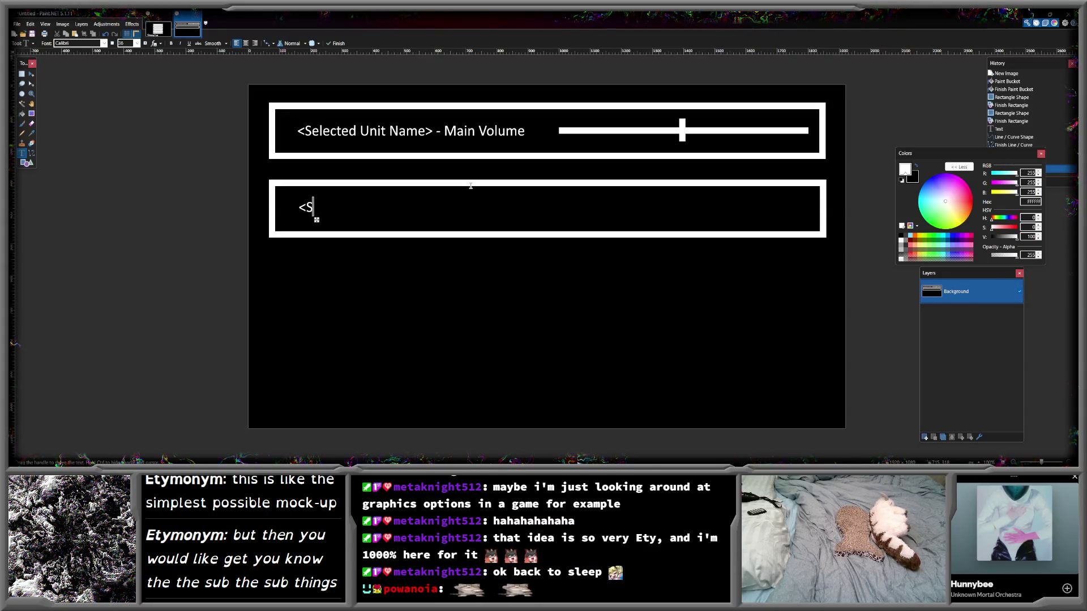
{"action": "type", "text": "elected ^"}
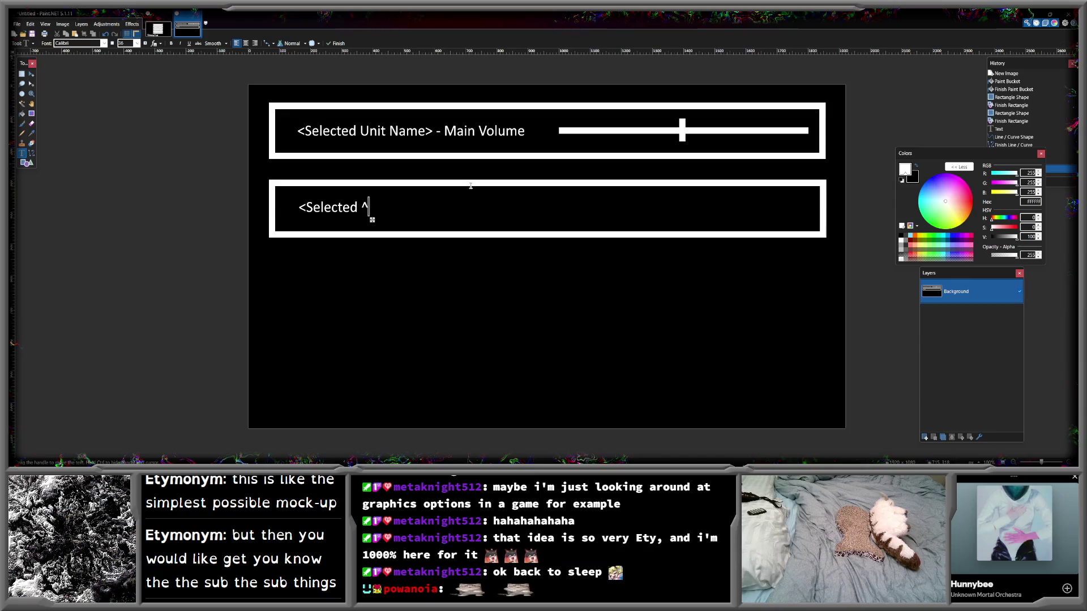
{"action": "key", "text": "BackSpace"}
{"action": "type", "text": "Unit Name"}
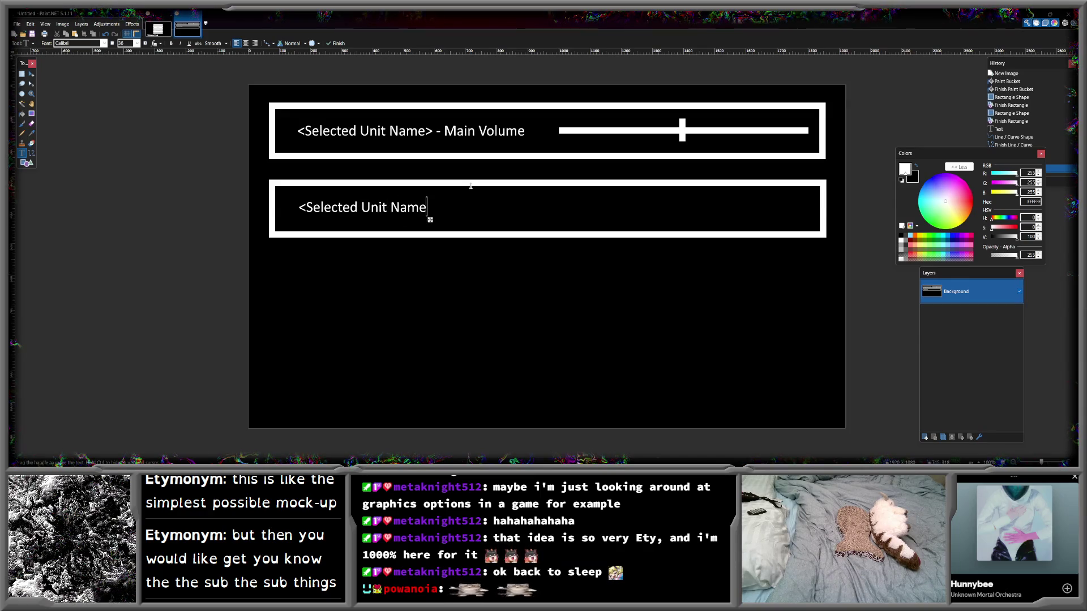
{"action": "type", "text": "> - "}
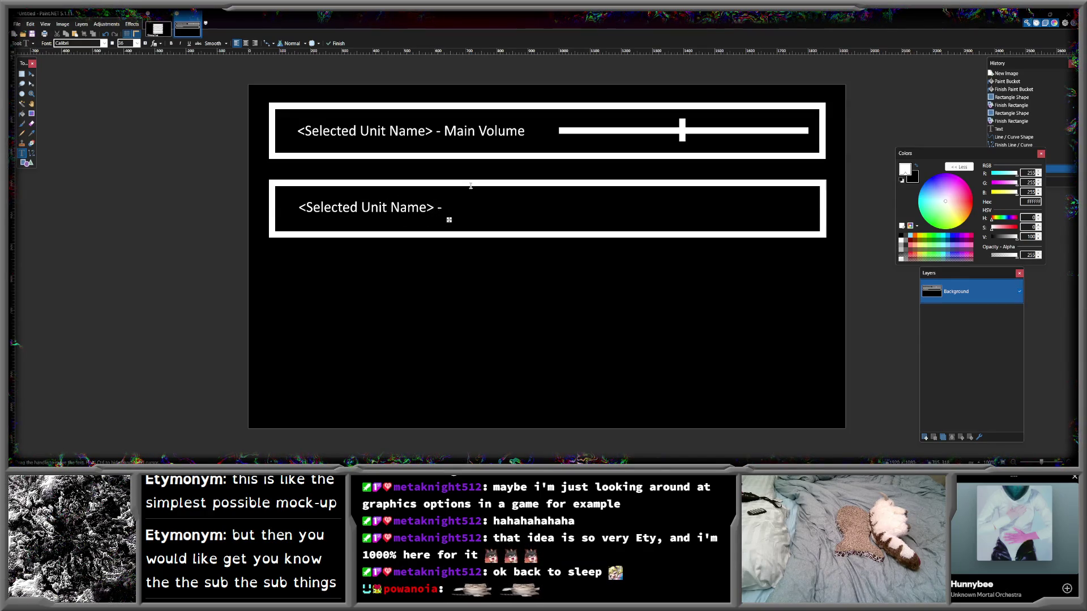
{"action": "type", "text": "Attac"}
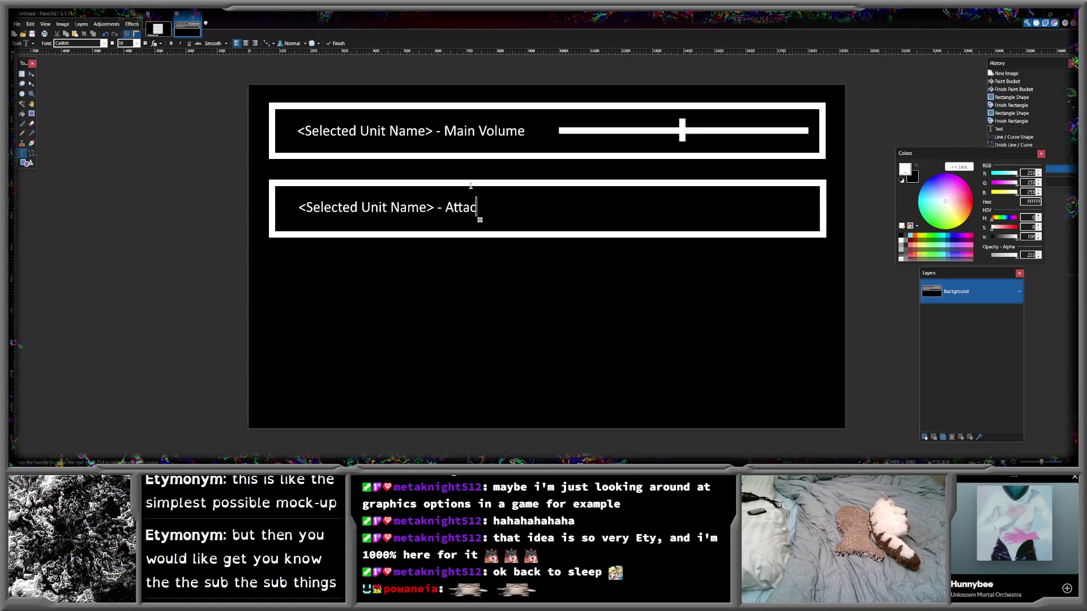
{"action": "type", "text": "k SFX"}
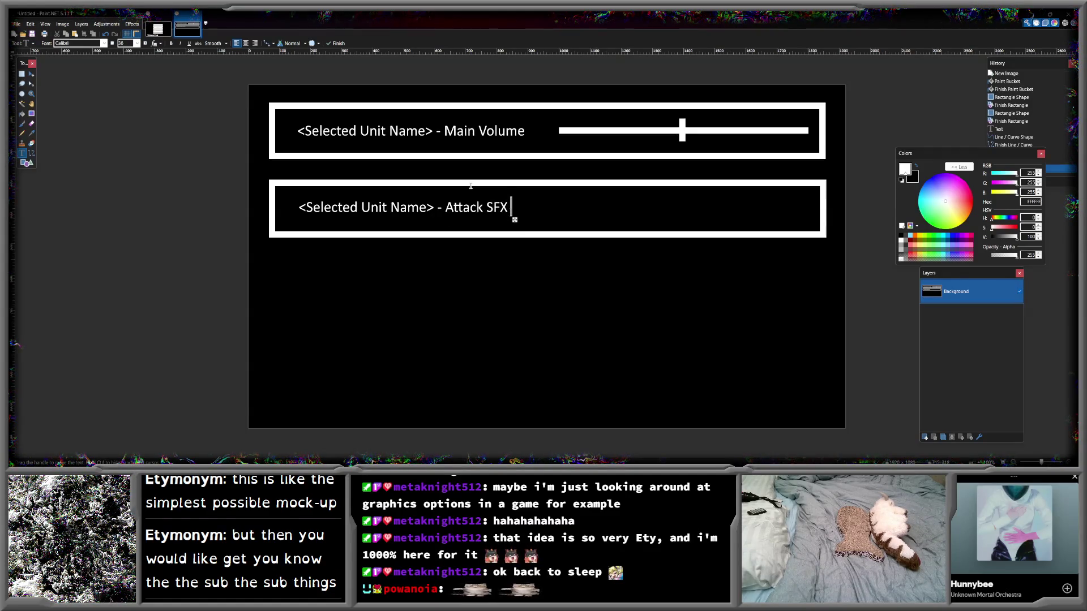
{"action": "type", "text": " Volume"}
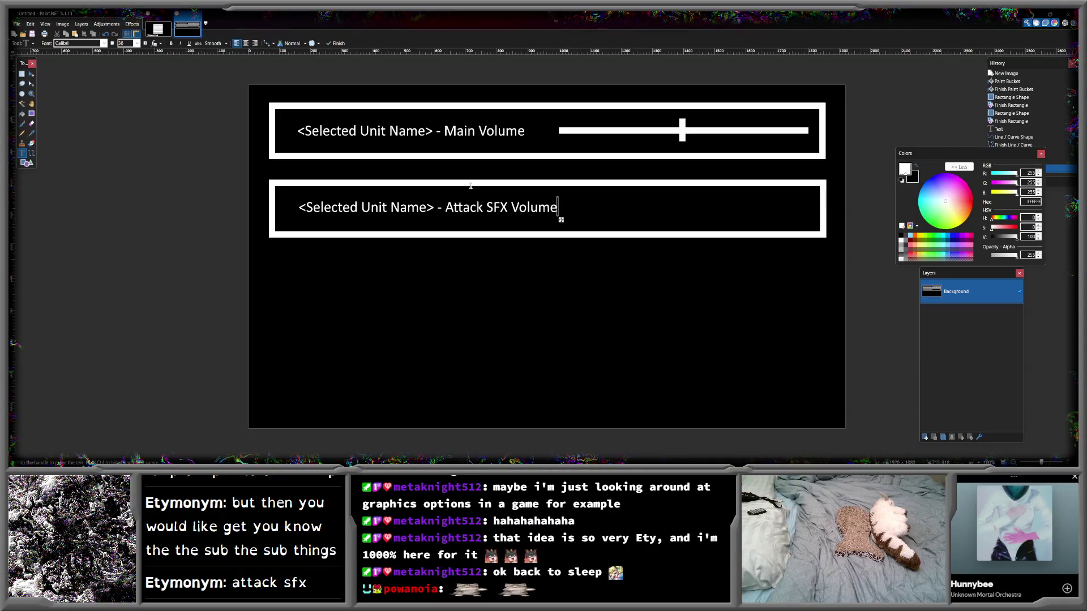
{"action": "left_click_drag", "start_coordinate": [560, 220], "coordinate": [548, 220]}
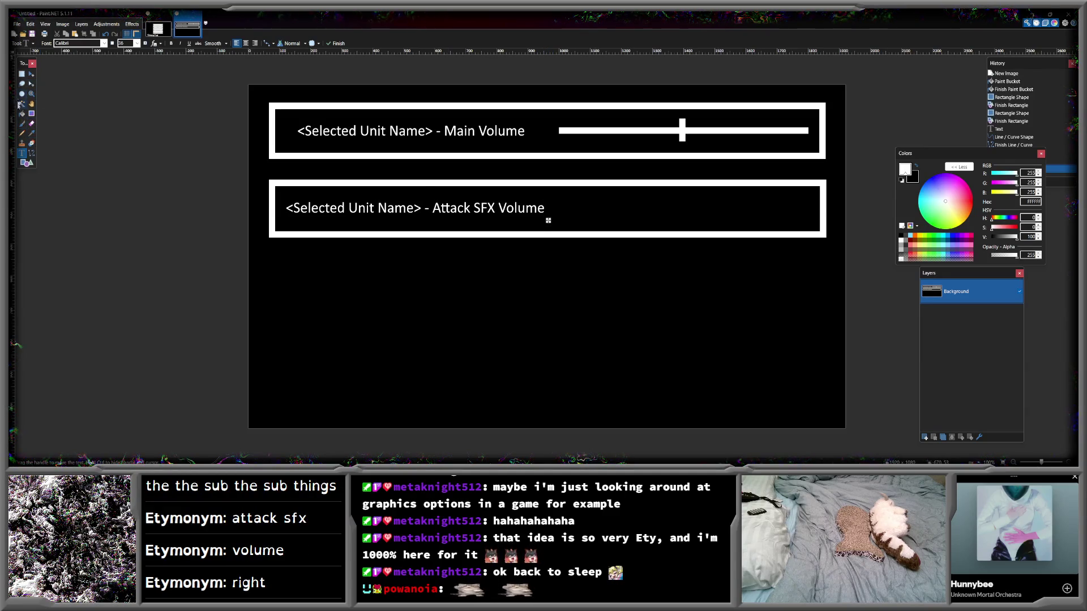
- Draw a slider track with a knob near its left in the Attack SFX row
{"action": "left_click", "coordinate": [31, 152]}
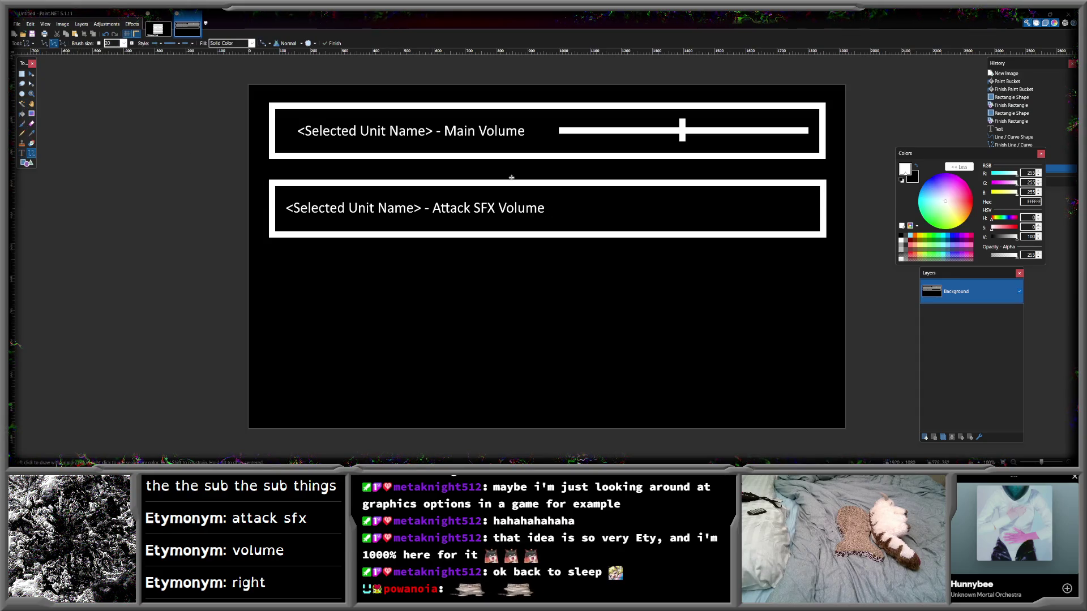
{"action": "left_click_drag", "start_coordinate": [557, 208], "coordinate": [811, 208]}
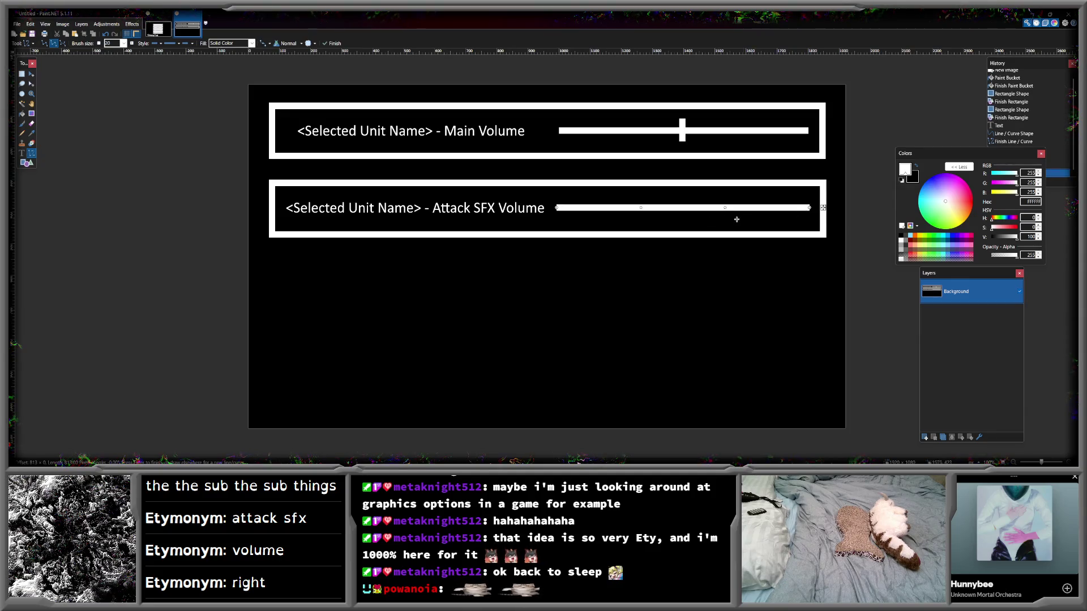
{"action": "left_click_drag", "start_coordinate": [625, 221], "coordinate": [625, 193]}
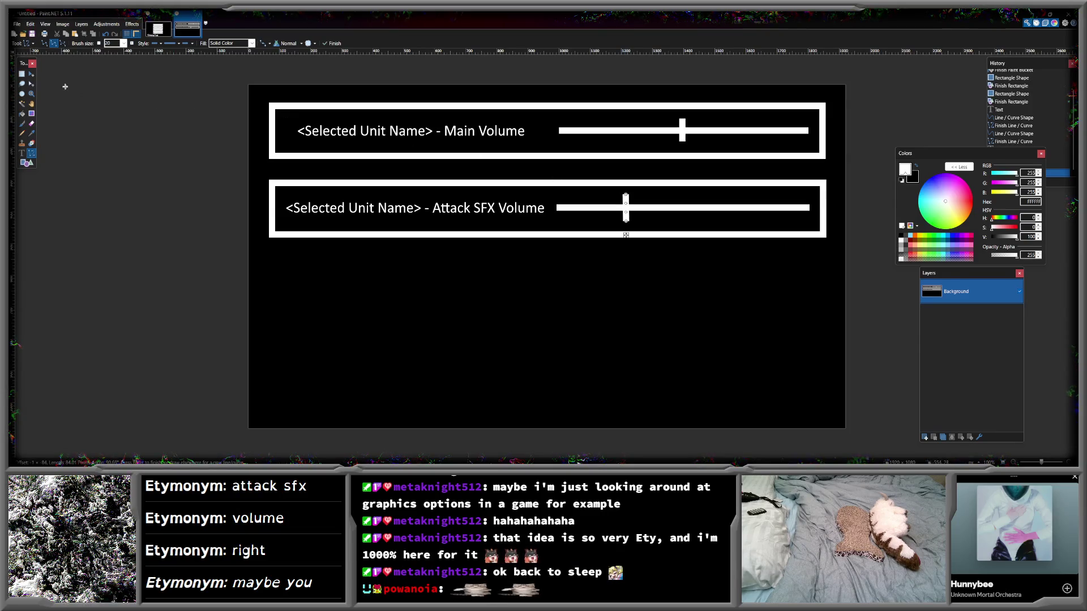
{"action": "left_click", "coordinate": [21, 75]}
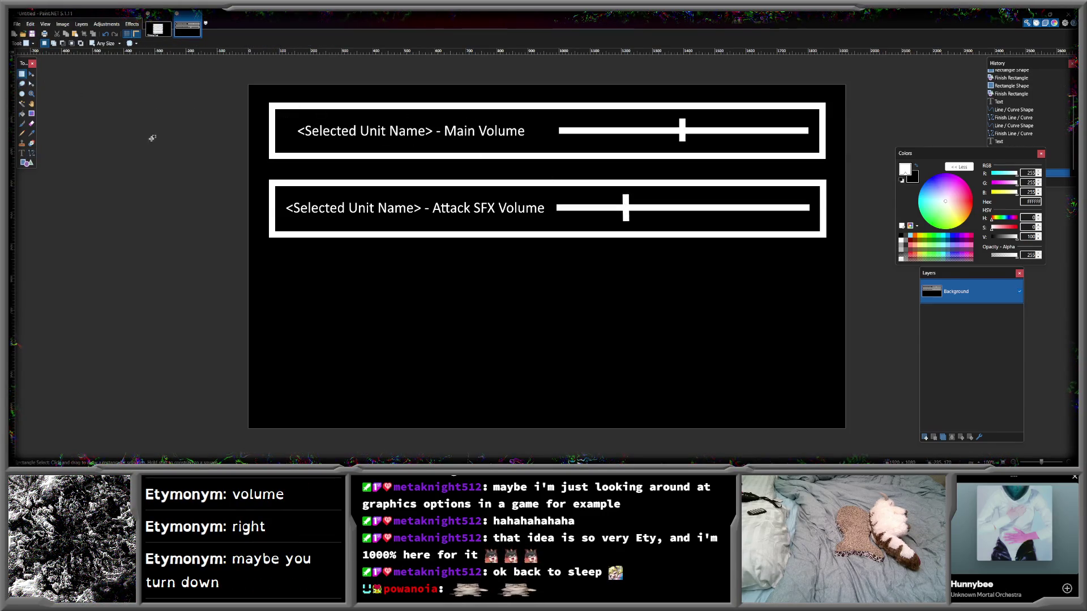
{"action": "left_click", "coordinate": [26, 163]}
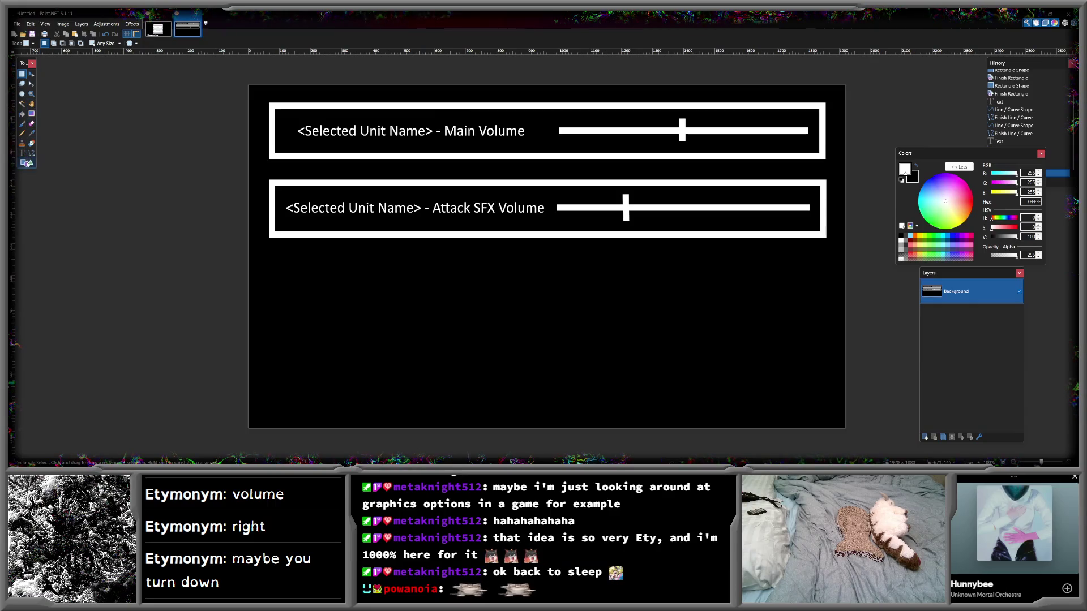
- Draw a third box labelled '<Selected Unit Name> - Attack SFX | Flashing Lights'
{"action": "mouse_move", "coordinate": [270, 254]}
{"action": "left_mouse_down"}
{"action": "mouse_move", "coordinate": [531, 294]}
{"action": "mouse_move", "coordinate": [826, 312]}
{"action": "left_mouse_up"}
{"action": "left_click", "coordinate": [22, 153]}
{"action": "left_click", "coordinate": [284, 275]}
{"action": "type", "text": "<Se"}
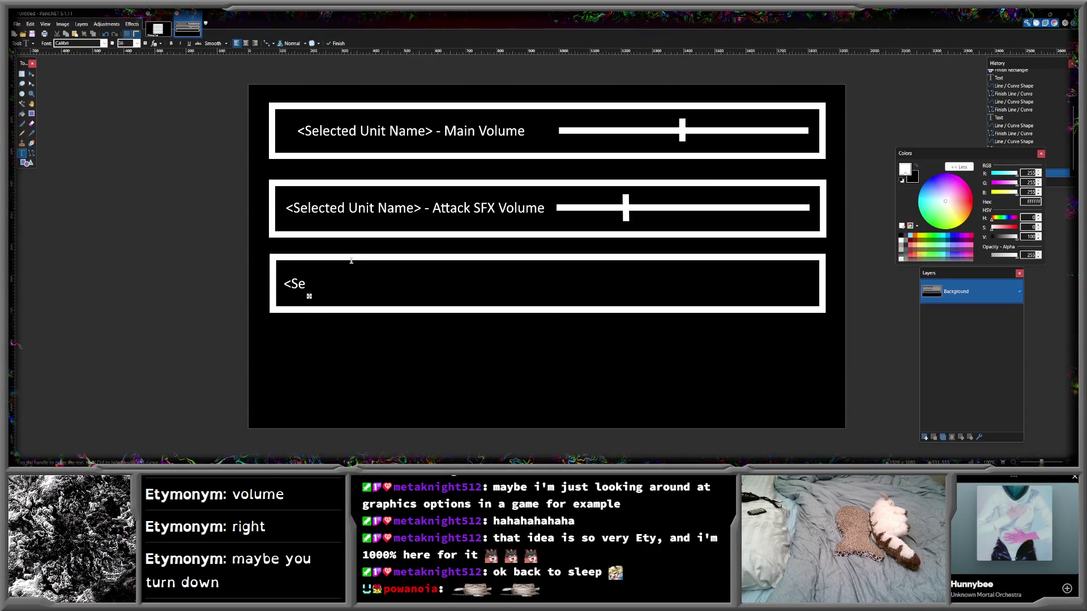
{"action": "type", "text": "lected Unit Name> -"}
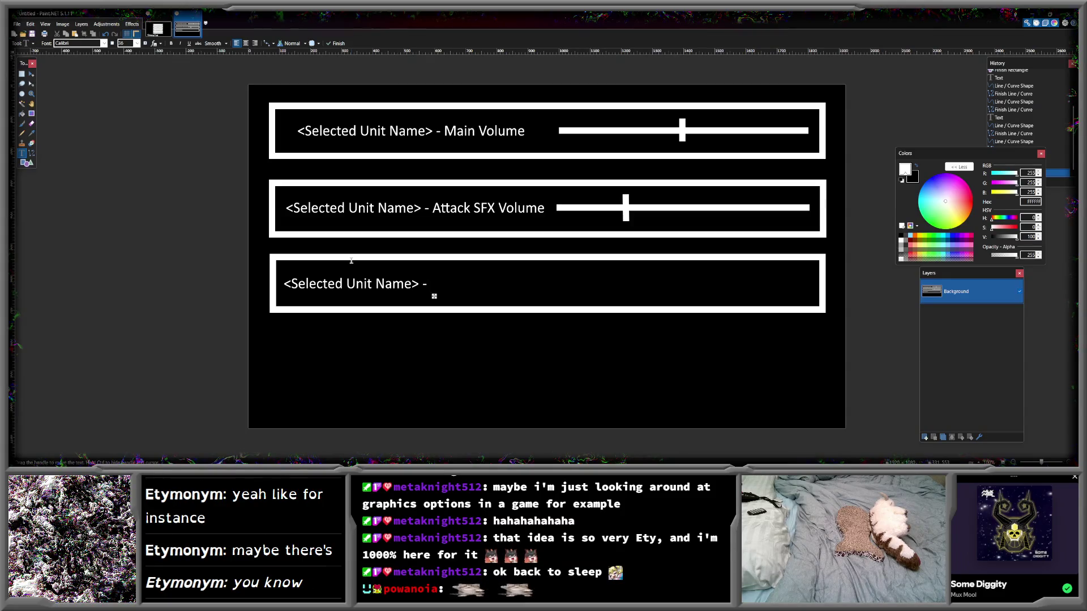
{"action": "type", "text": "Attack"}
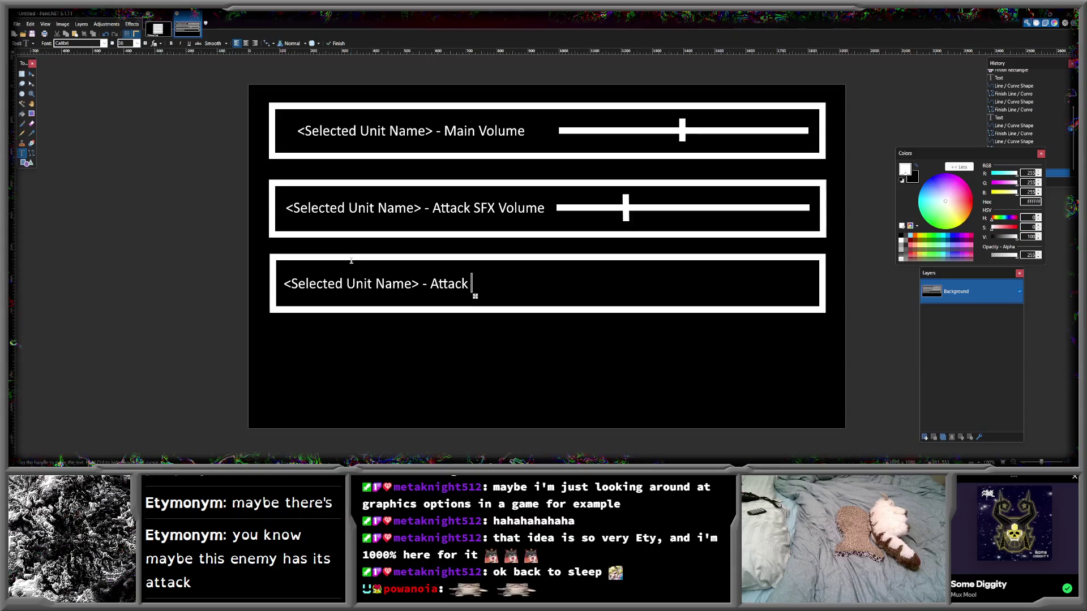
{"action": "type", "text": "SFX"}
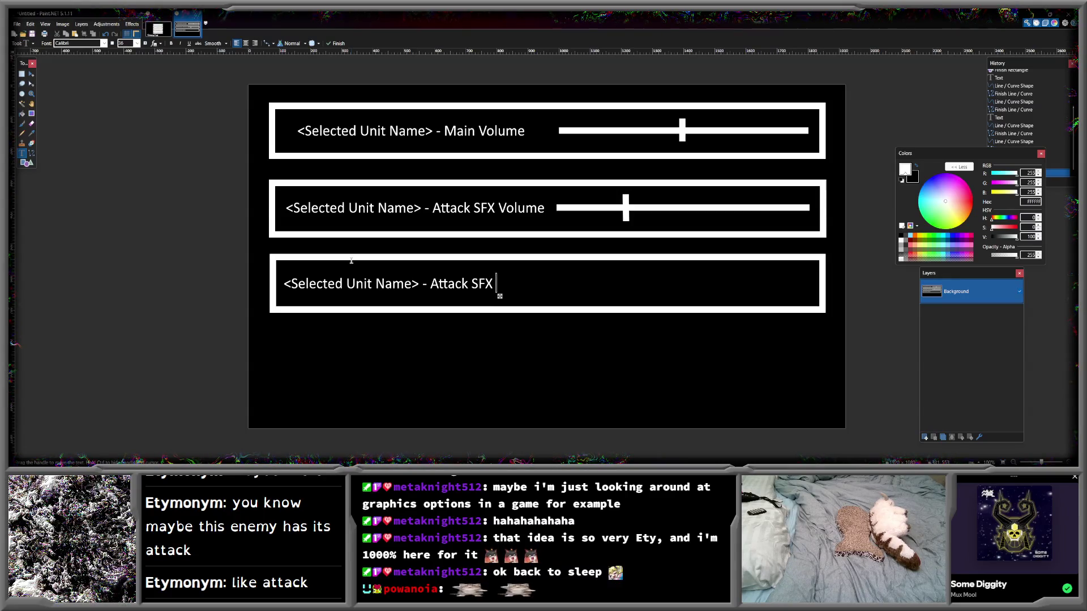
{"action": "type", "text": " |"}
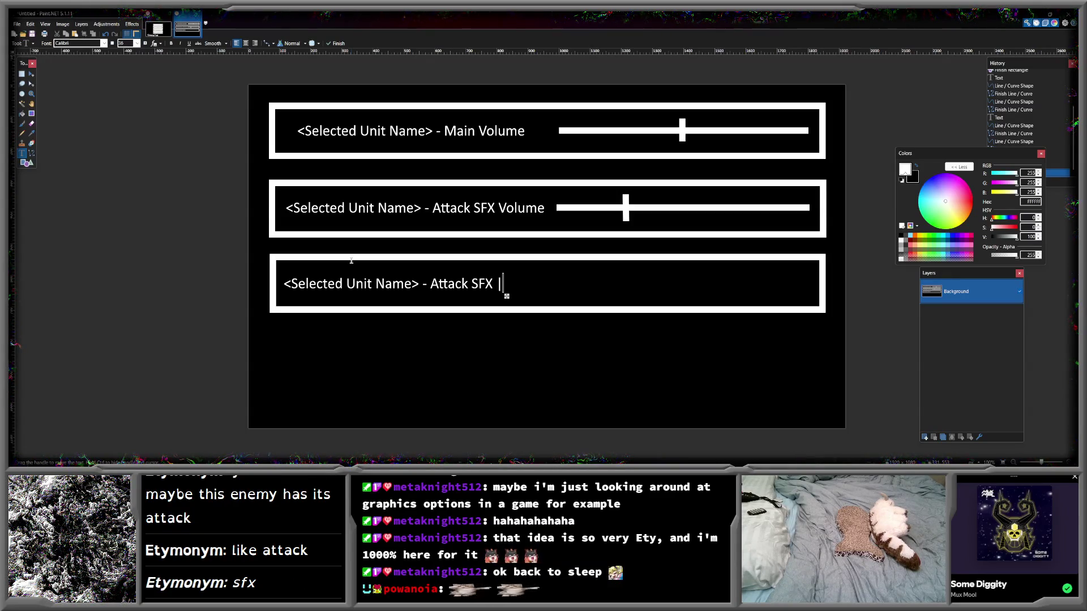
{"action": "type", "text": " Flashing Lights"}
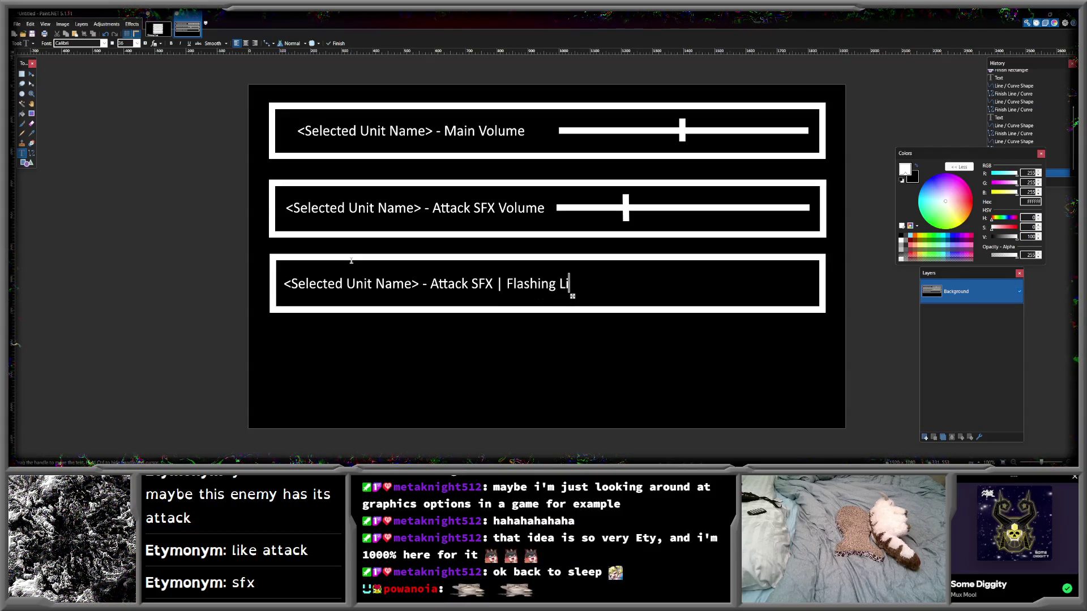
- Add a small filled white square toggle on the third box's right side
{"action": "left_click", "coordinate": [23, 163]}
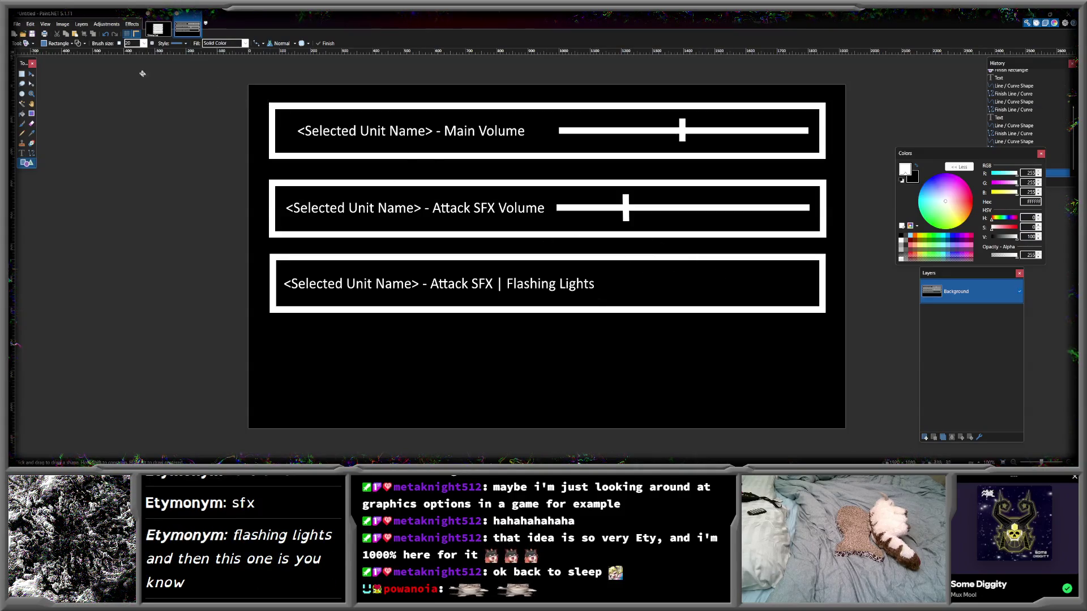
{"action": "left_click", "coordinate": [85, 44]}
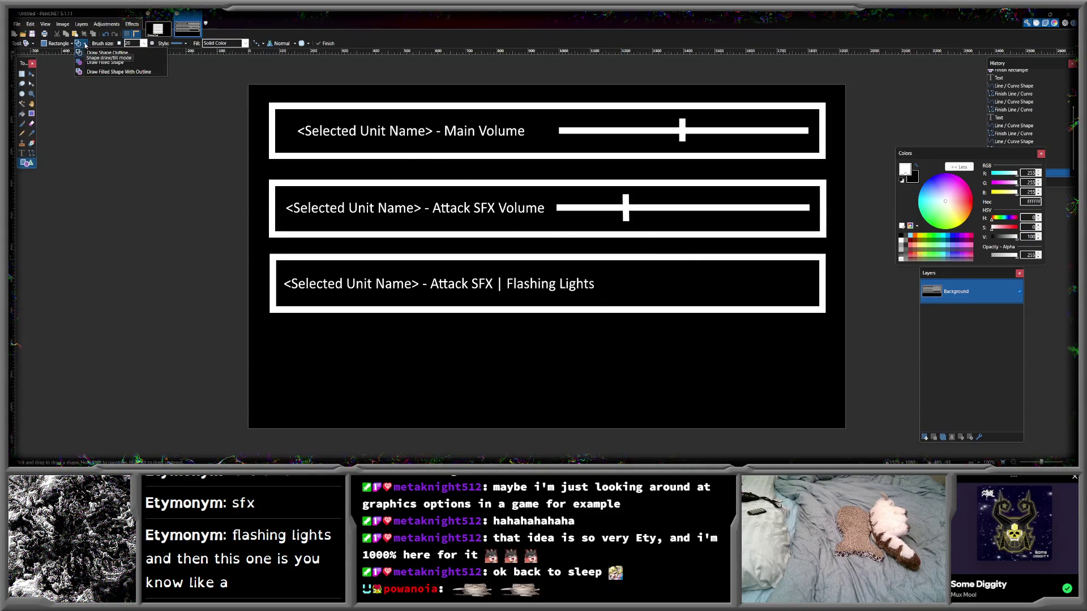
{"action": "left_click", "coordinate": [102, 57]}
{"action": "left_click_drag", "start_coordinate": [700, 273], "coordinate": [725, 297]}
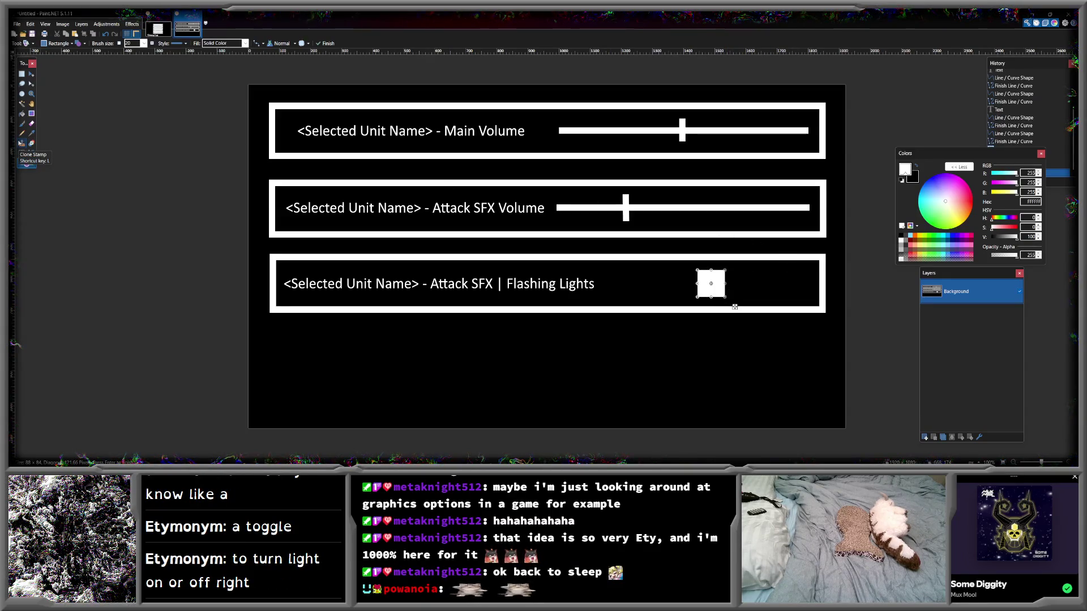
{"action": "key", "text": "s"}
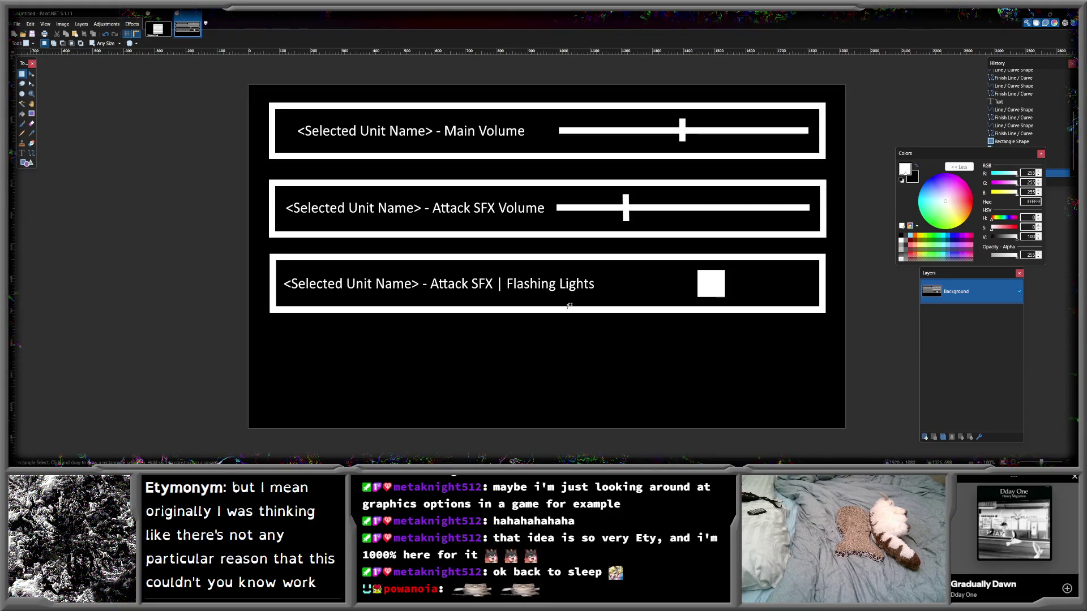
- Compare the main menu and settings mock-up images, then switch to the Godot editor
{"action": "left_click", "coordinate": [154, 31]}
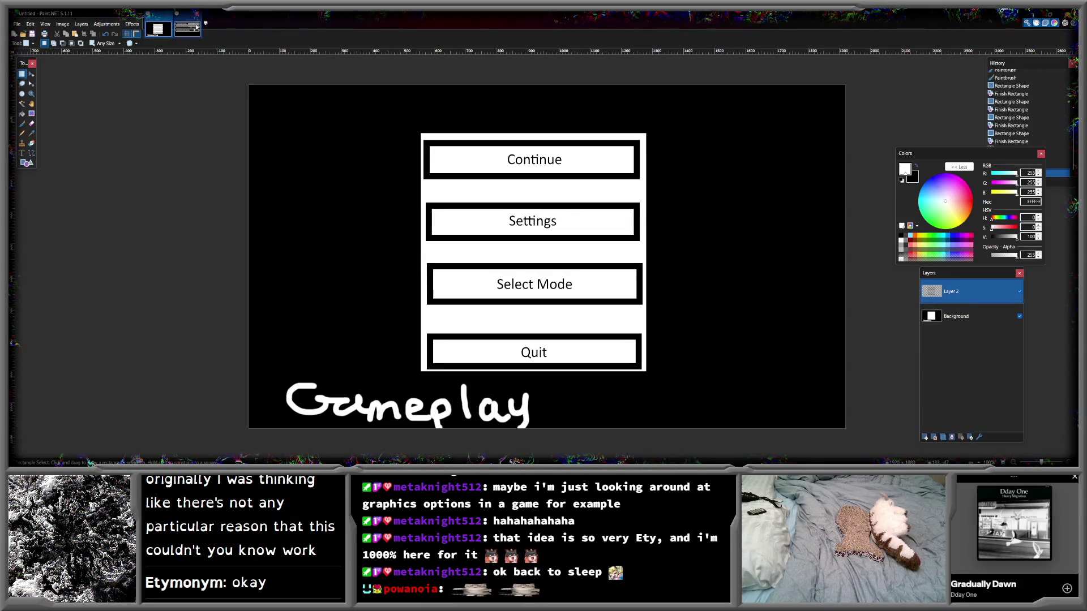
{"action": "left_click", "coordinate": [190, 27]}
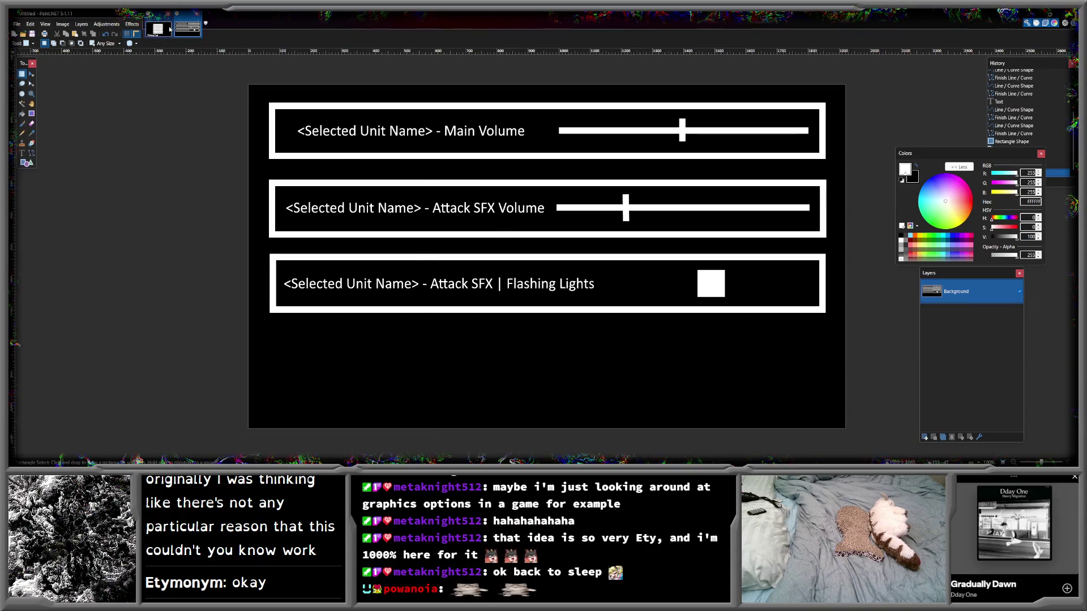
{"action": "left_click", "coordinate": [169, 29]}
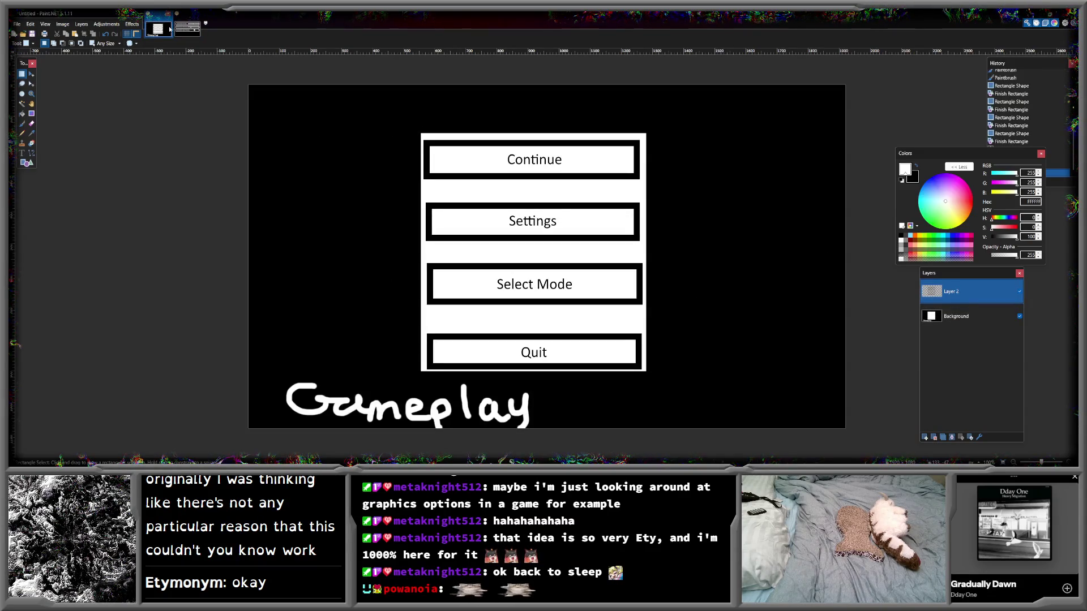
{"action": "mouse_move", "coordinate": [279, 458]}
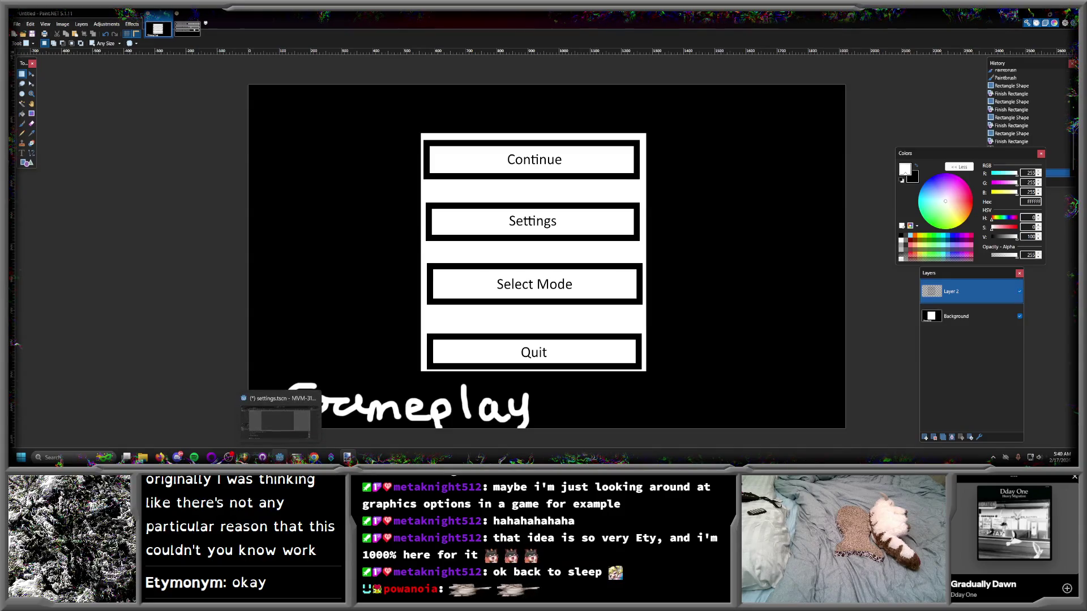
{"action": "left_click", "coordinate": [187, 28]}
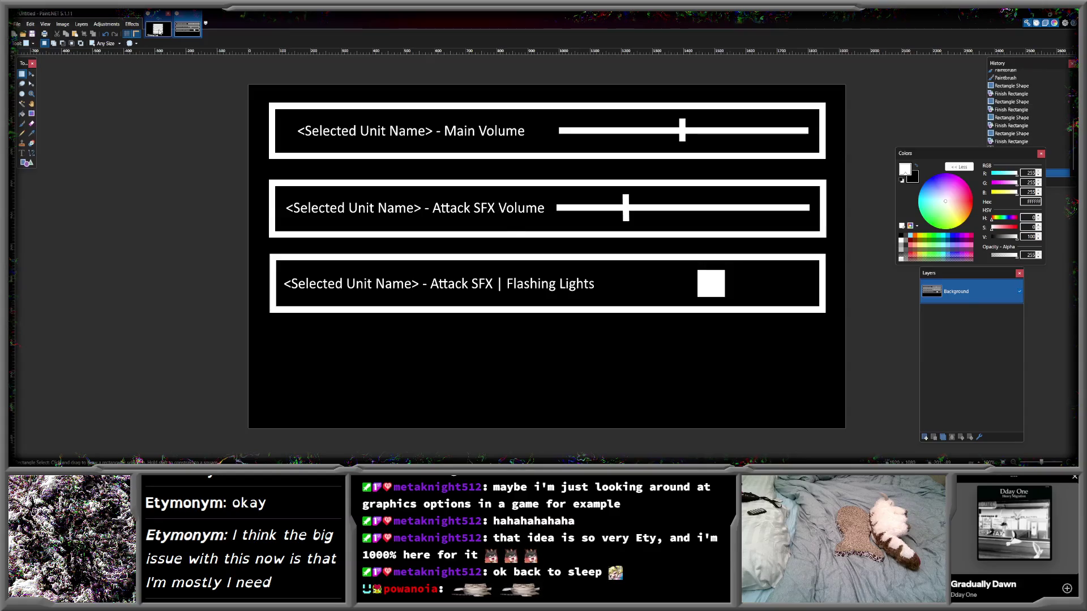
{"action": "left_click", "coordinate": [159, 29]}
{"action": "left_click", "coordinate": [195, 30]}
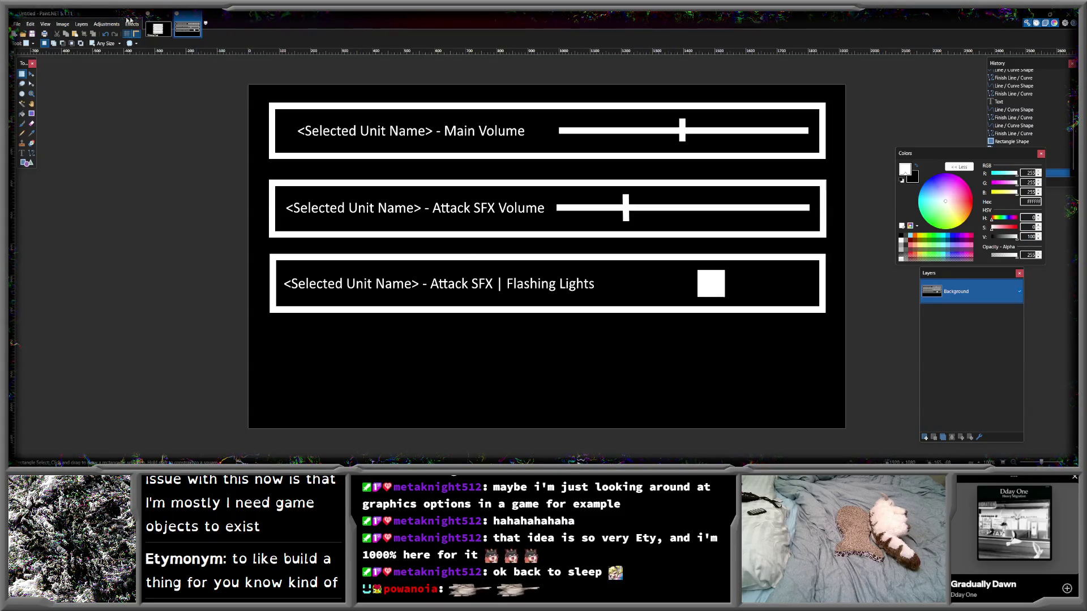
{"action": "left_click", "coordinate": [158, 29]}
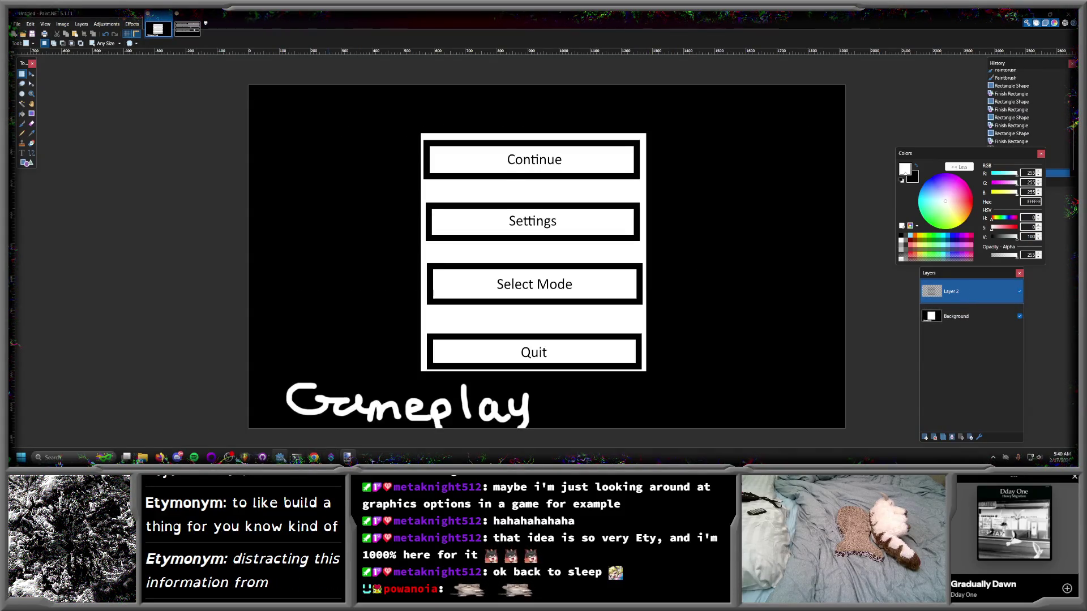
{"action": "left_click", "coordinate": [279, 457]}
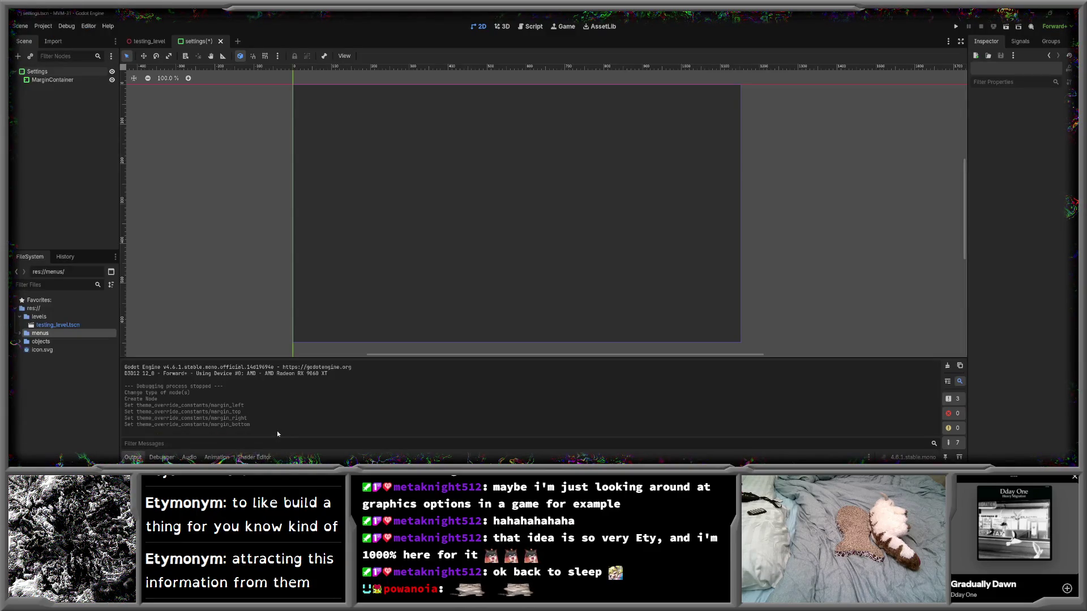
- Open the player_character scene from testing_level and show its player_movement.gd script
{"action": "left_click", "coordinate": [68, 324]}
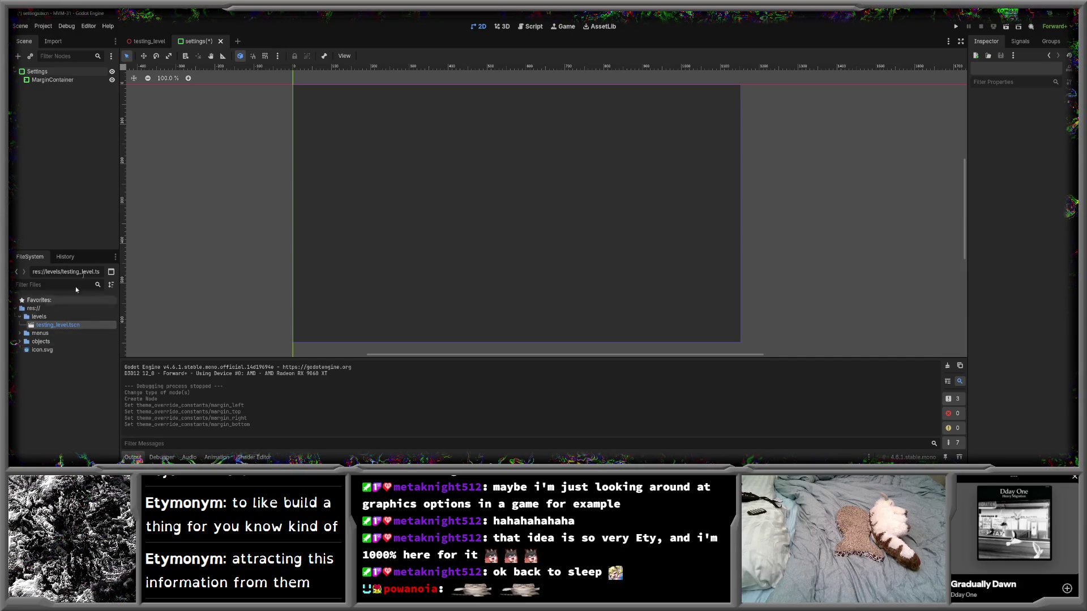
{"action": "left_click", "coordinate": [145, 42]}
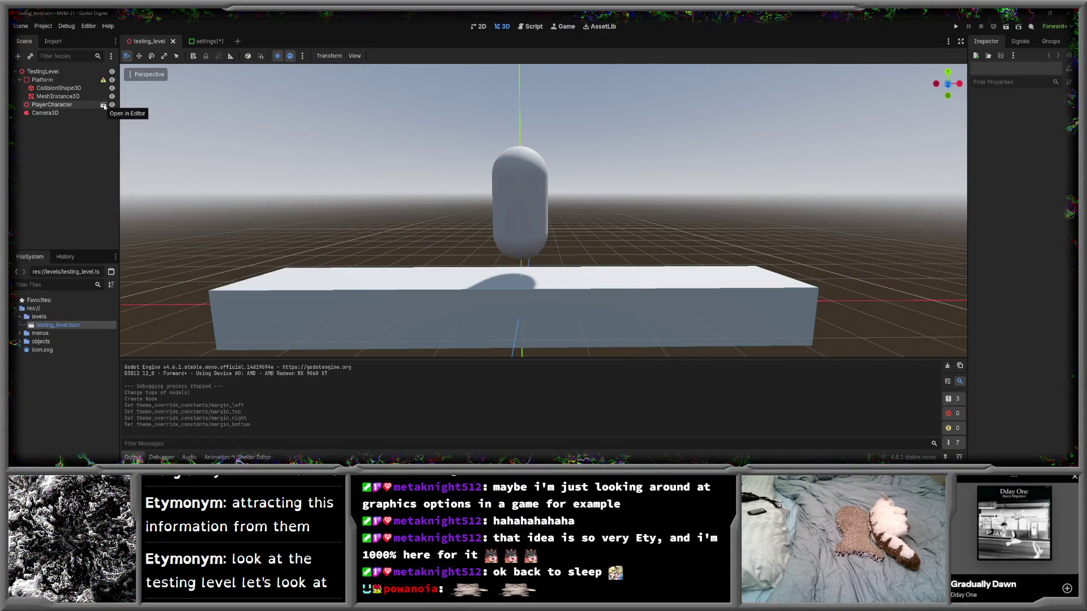
{"action": "left_click", "coordinate": [104, 105]}
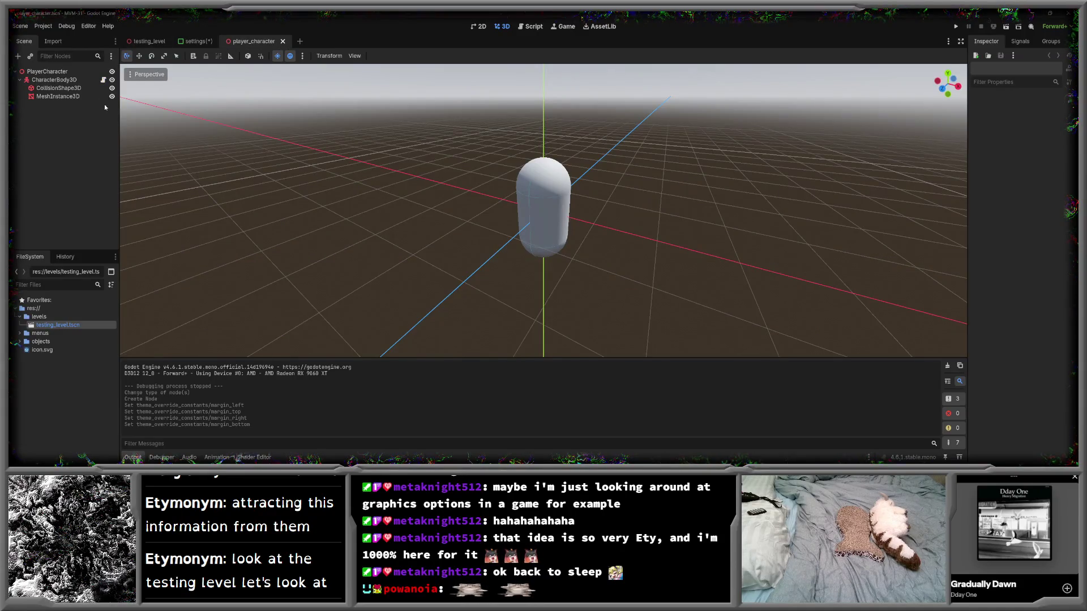
{"action": "left_click", "coordinate": [104, 80]}
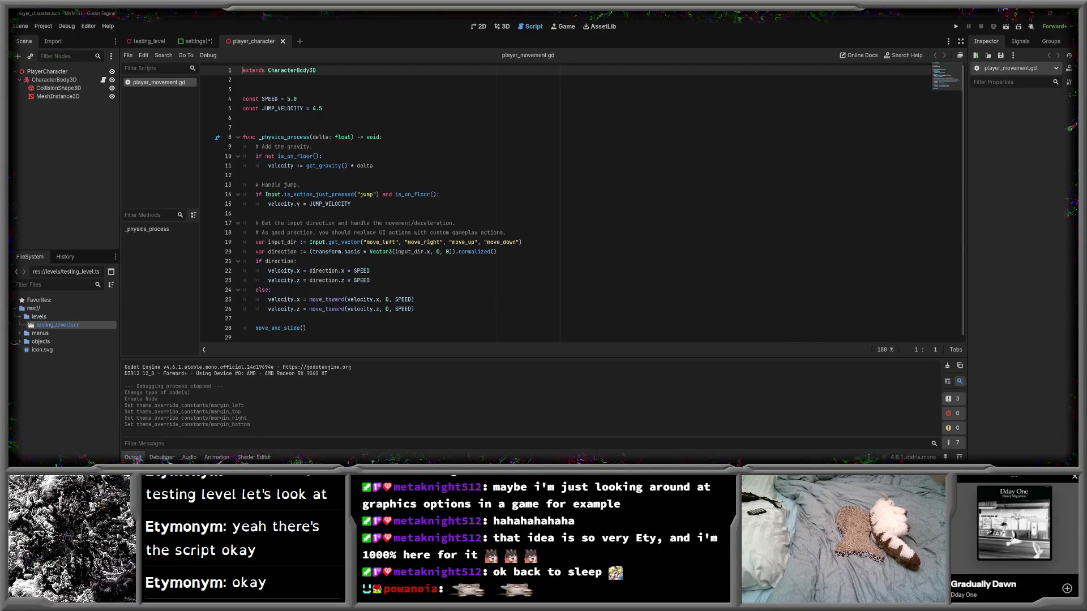
- Inspect the Input.get_vector code on line 19, then return to the settings scene
{"action": "mouse_move", "coordinate": [310, 243]}
{"action": "left_mouse_down"}
{"action": "mouse_move", "coordinate": [472, 233]}
{"action": "mouse_move", "coordinate": [523, 243]}
{"action": "mouse_move", "coordinate": [310, 243]}
{"action": "left_mouse_up"}
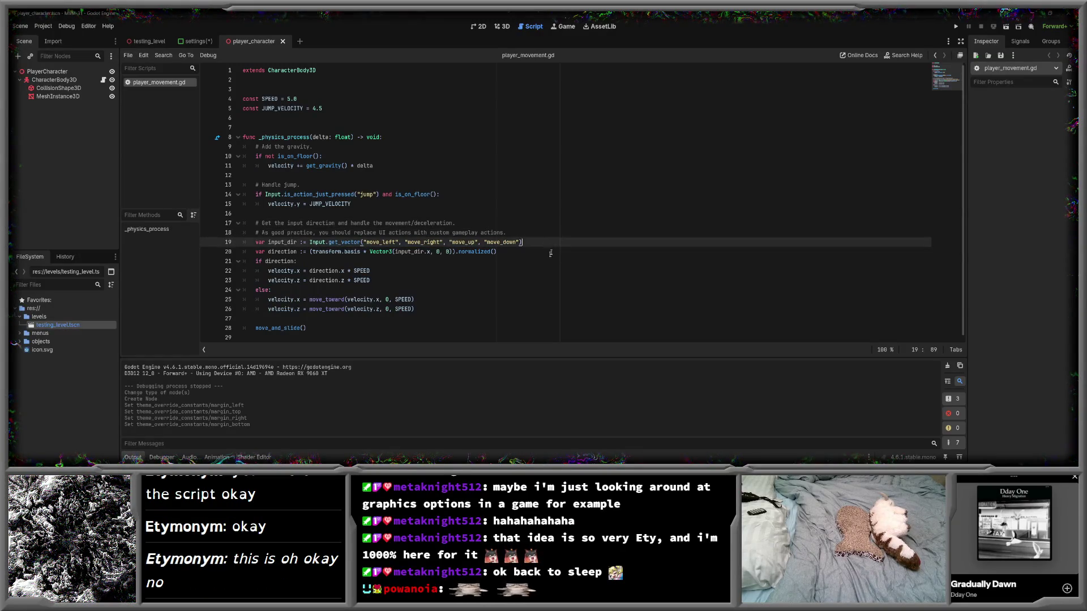
{"action": "left_click", "coordinate": [532, 264]}
{"action": "left_click_drag", "start_coordinate": [532, 241], "coordinate": [316, 242]}
{"action": "left_click", "coordinate": [322, 264]}
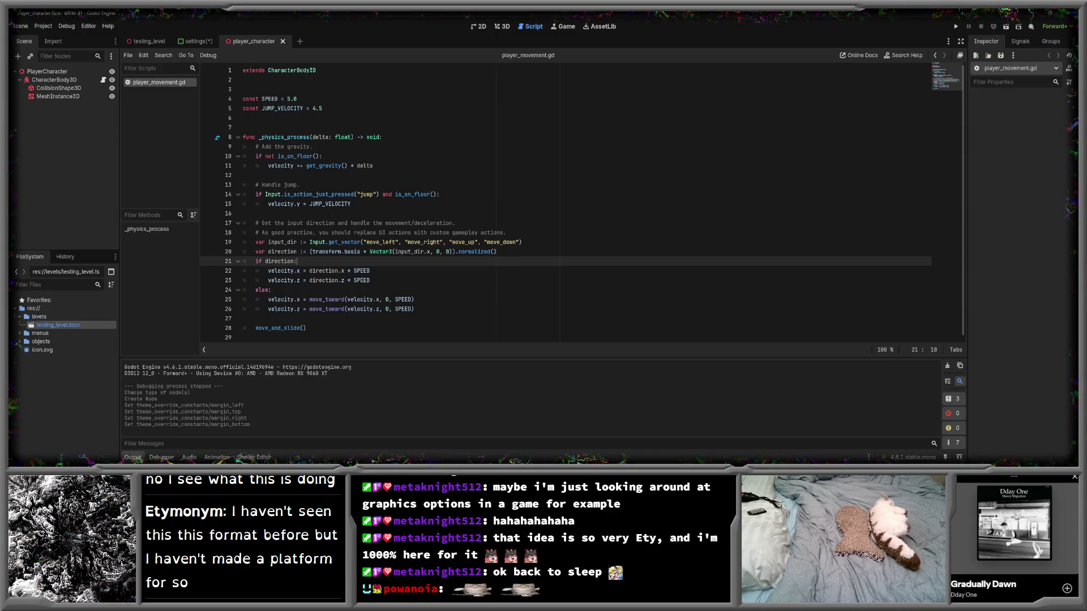
{"action": "left_click", "coordinate": [331, 214]}
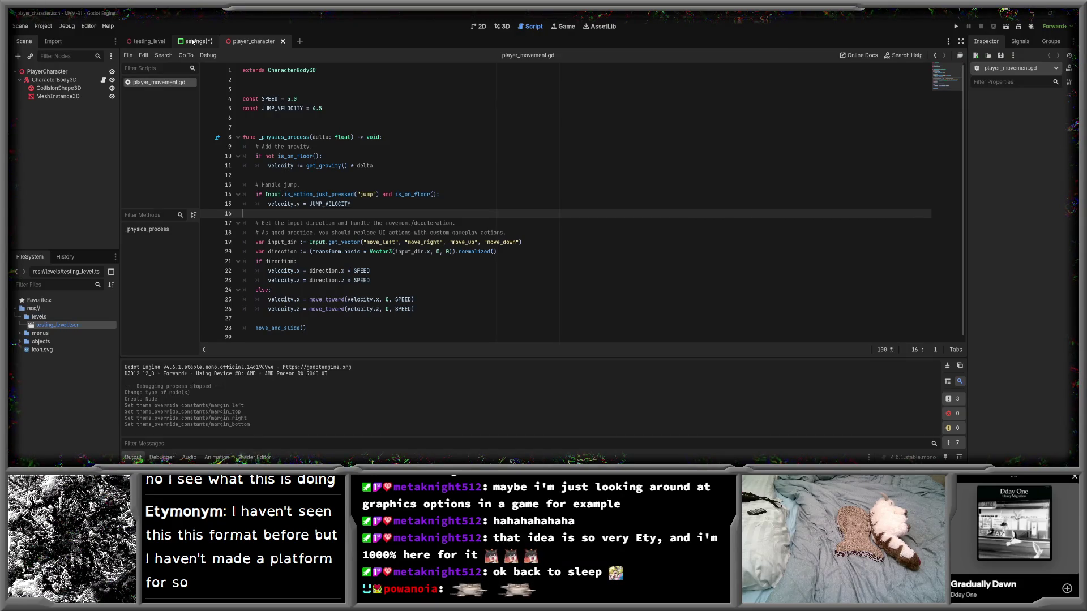
{"action": "left_click", "coordinate": [193, 42]}
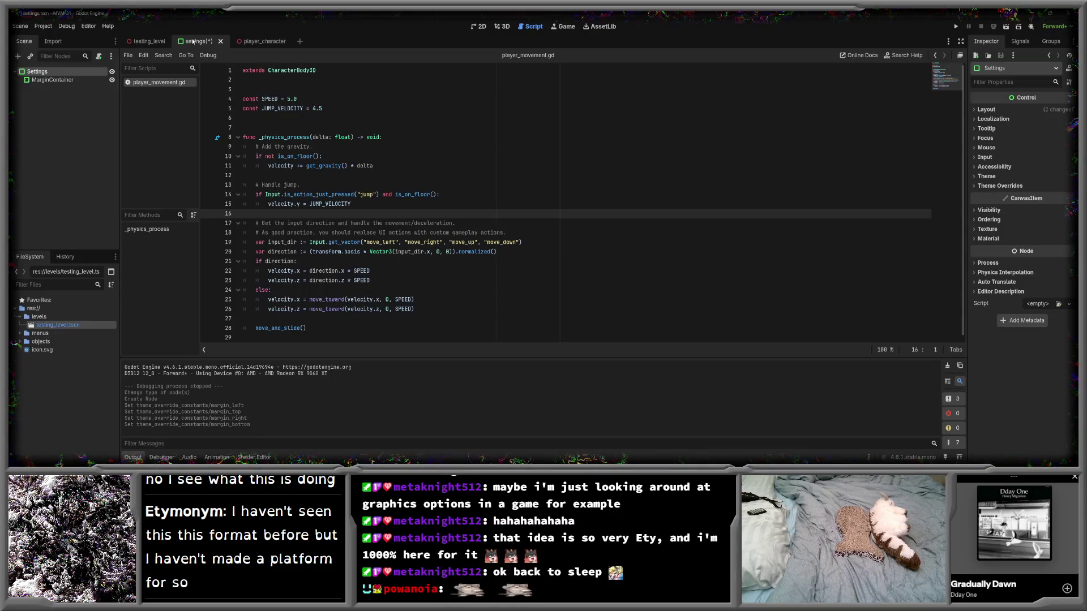
{"action": "left_click", "coordinate": [61, 87]}
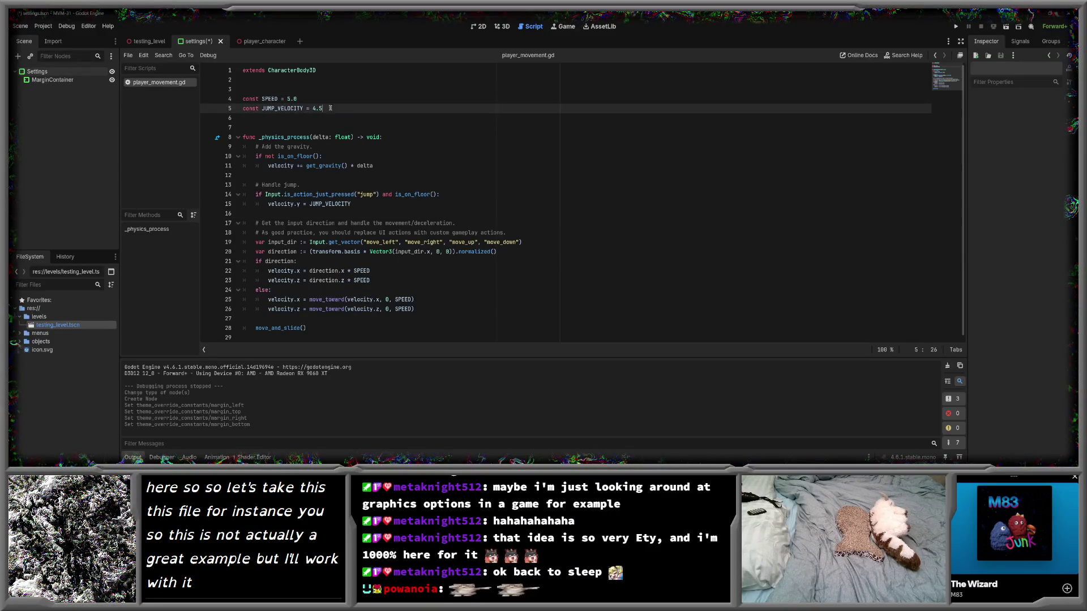
- Review the SPEED and JUMP_VELOCITY constants, then switch to the player_character scene
{"action": "left_click", "coordinate": [313, 99]}
{"action": "left_click_drag", "start_coordinate": [314, 99], "coordinate": [242, 99]}
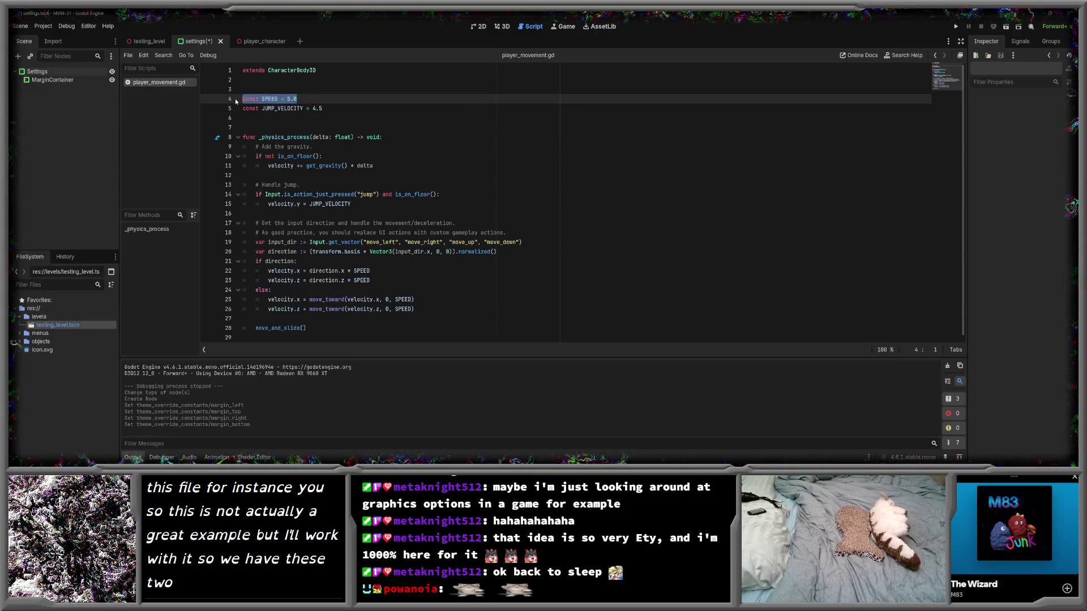
{"action": "left_click", "coordinate": [324, 109]}
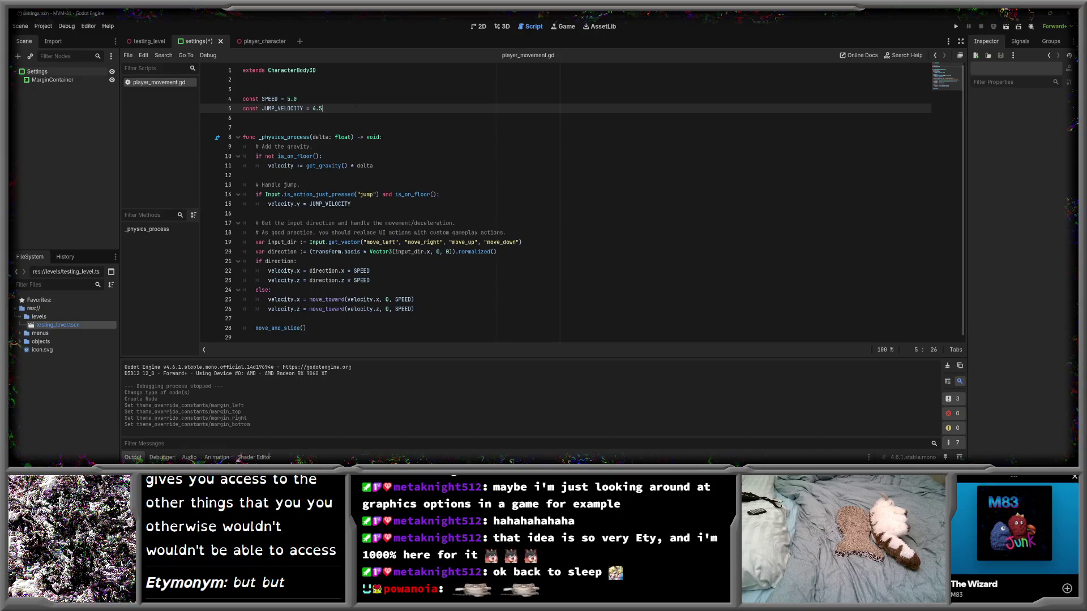
{"action": "key", "text": "Up"}
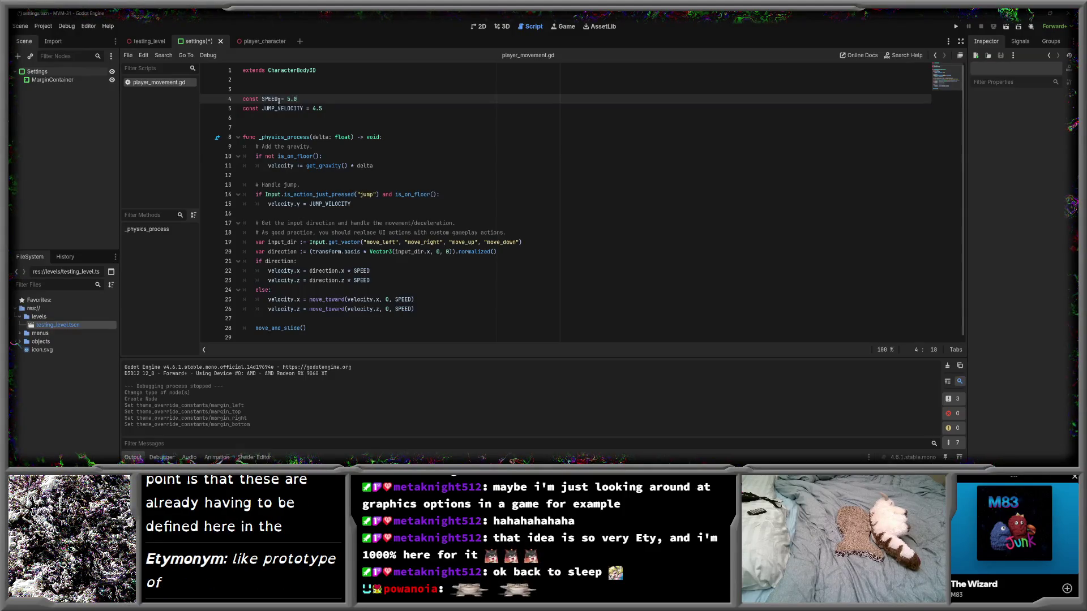
{"action": "left_click", "coordinate": [251, 42]}
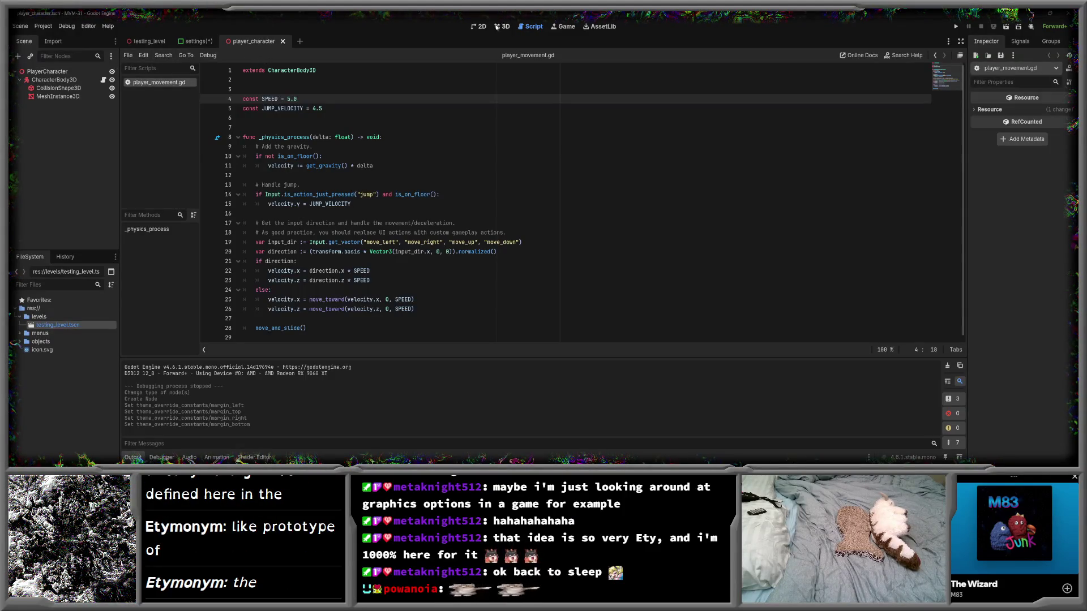
{"action": "left_click", "coordinate": [501, 27]}
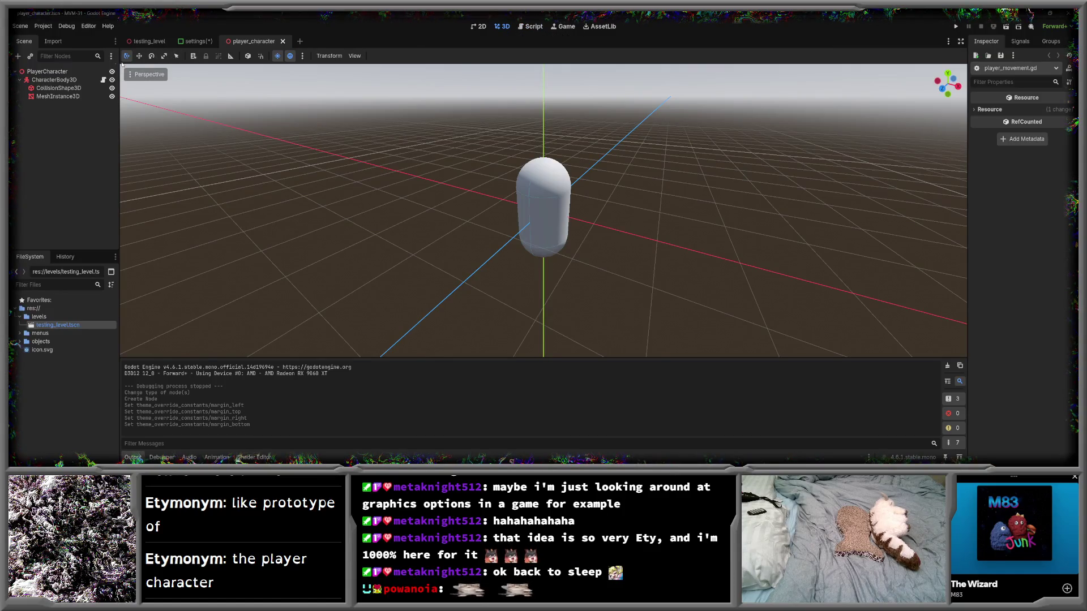
{"action": "left_click", "coordinate": [103, 79]}
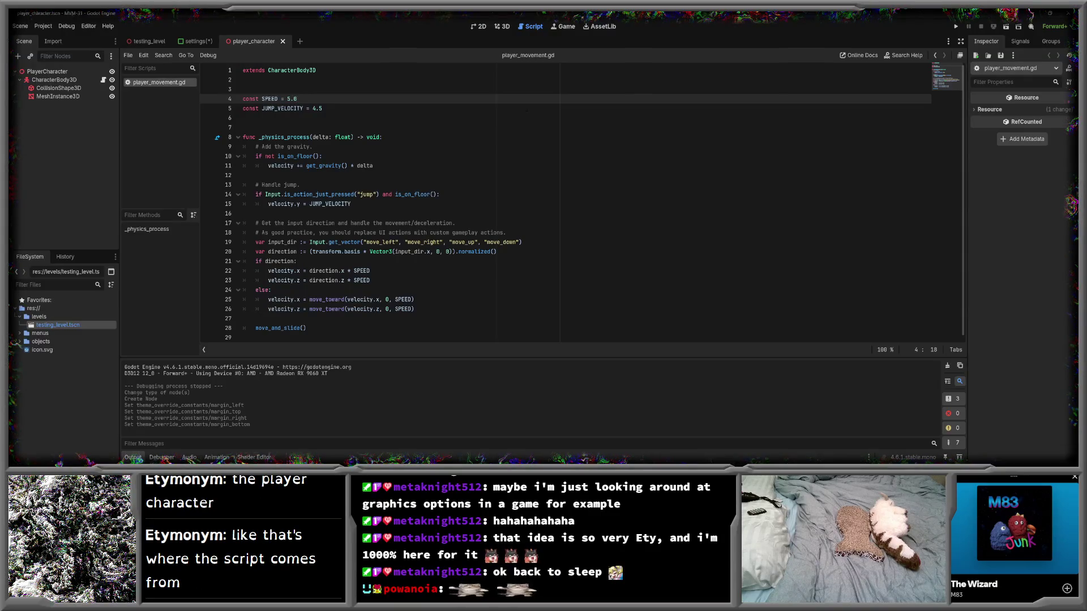
{"action": "key", "text": "Up"}
{"action": "key", "text": "Down"}
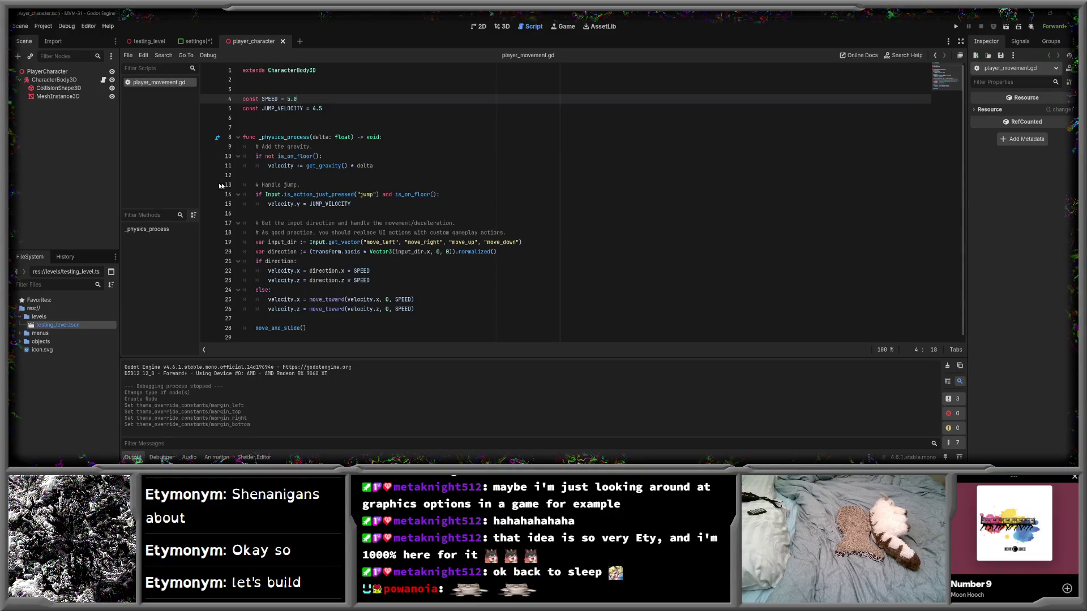
- Open a new empty scene and browse the Other Node list without creating a root
{"action": "left_click", "coordinate": [193, 42]}
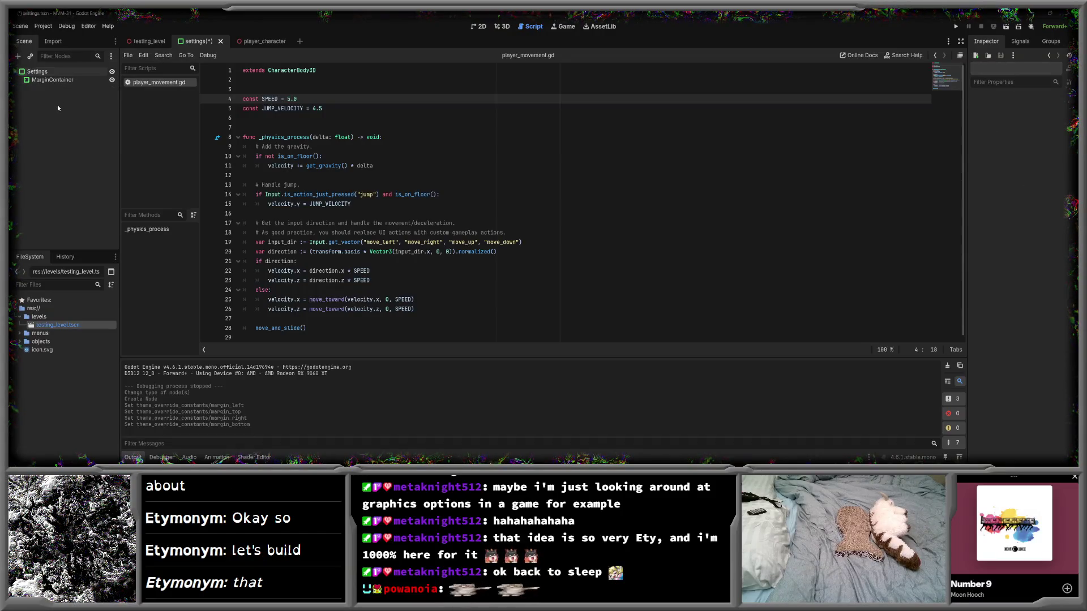
{"action": "left_click", "coordinate": [300, 41]}
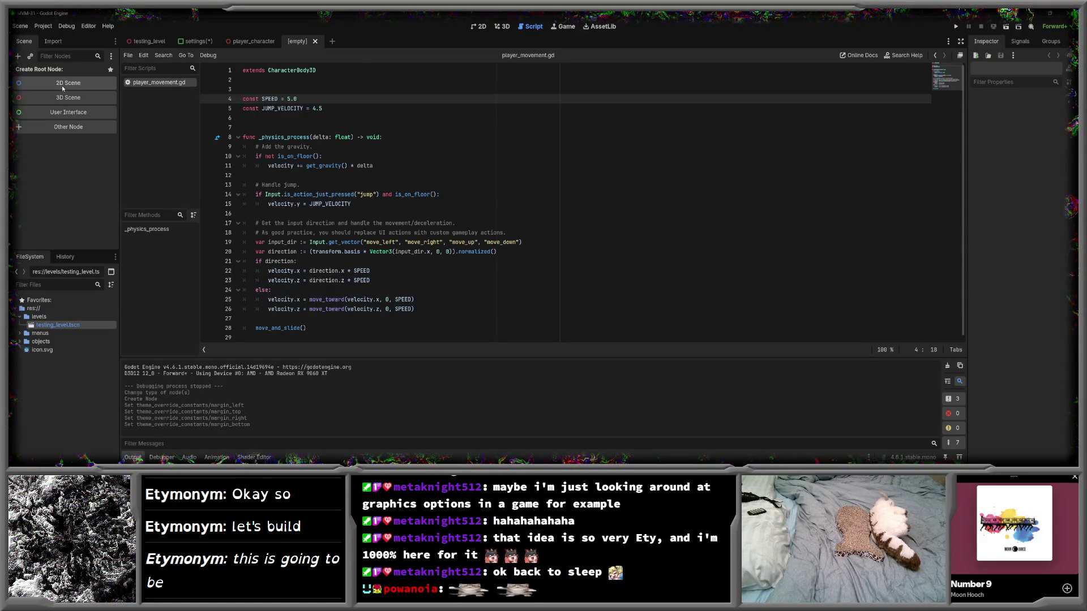
{"action": "left_click", "coordinate": [49, 132]}
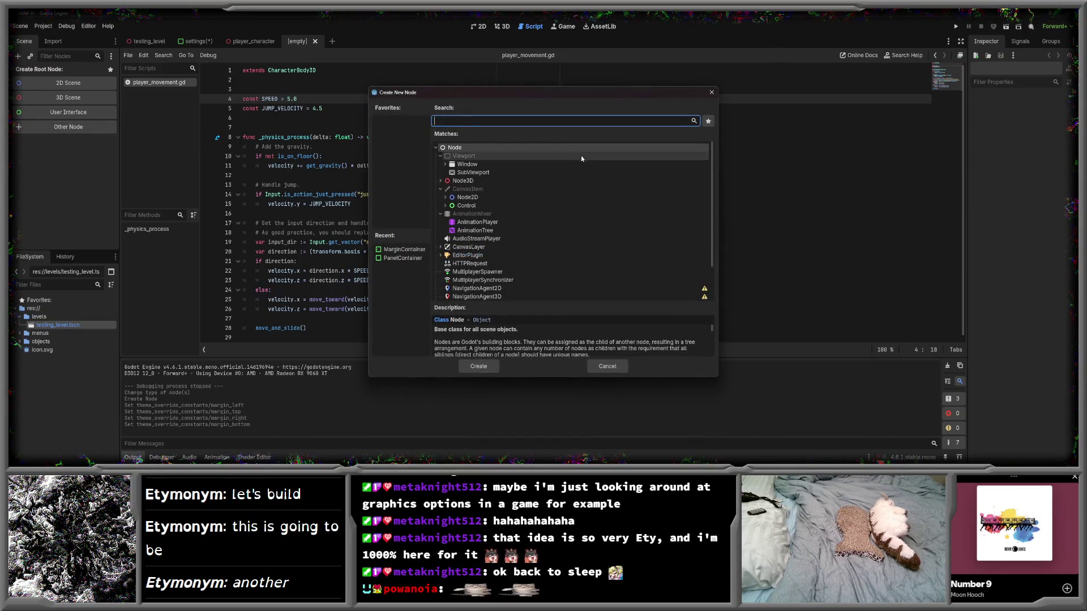
{"action": "scroll", "coordinate": [503, 204], "scroll_direction": "down", "scroll_amount": 2}
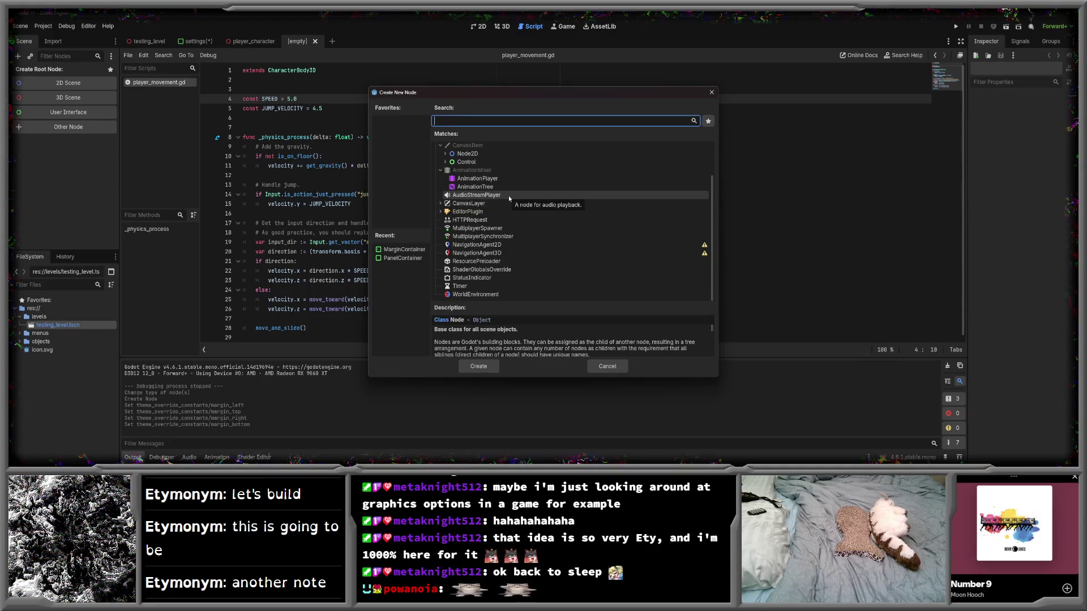
{"action": "scroll", "coordinate": [508, 195], "scroll_direction": "up", "scroll_amount": 2}
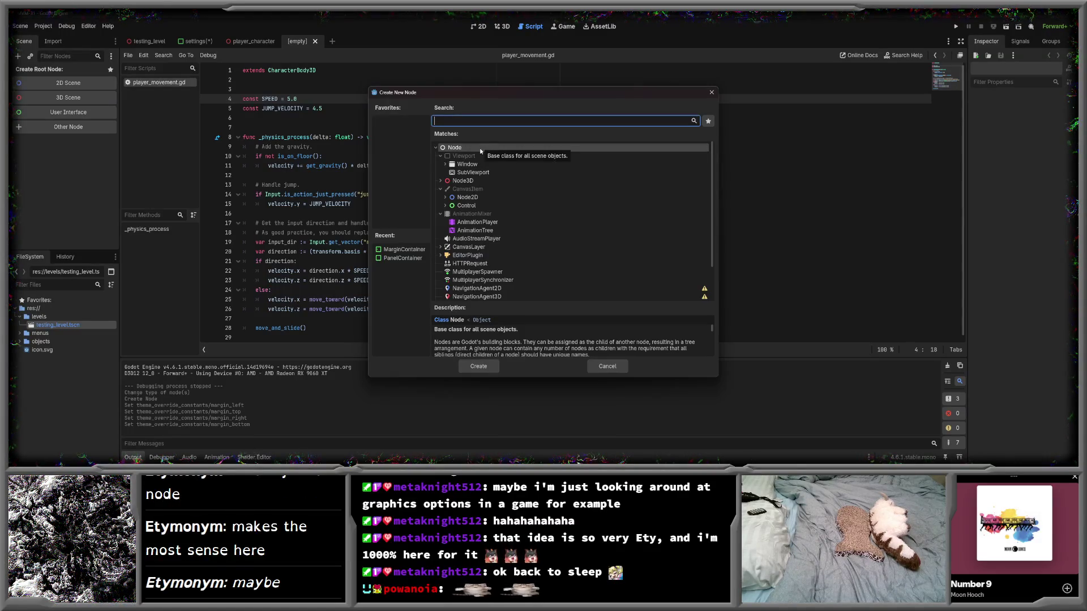
{"action": "left_click", "coordinate": [712, 93]}
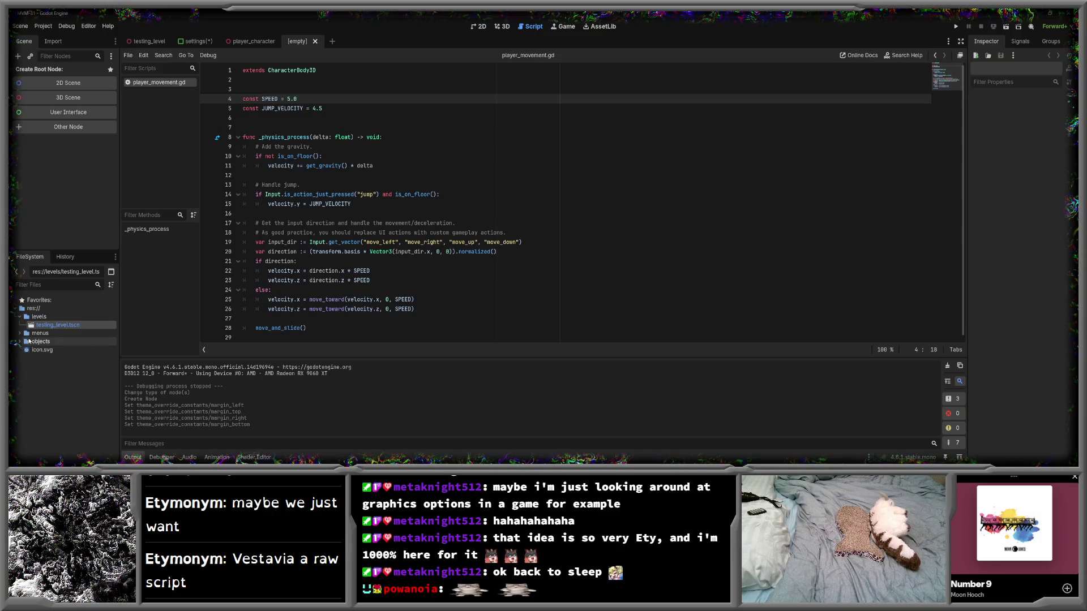
{"action": "left_click", "coordinate": [19, 335]}
- Start a new script inside the menus folder
{"action": "right_click", "coordinate": [55, 333]}
{"action": "mouse_move", "coordinate": [113, 329]}
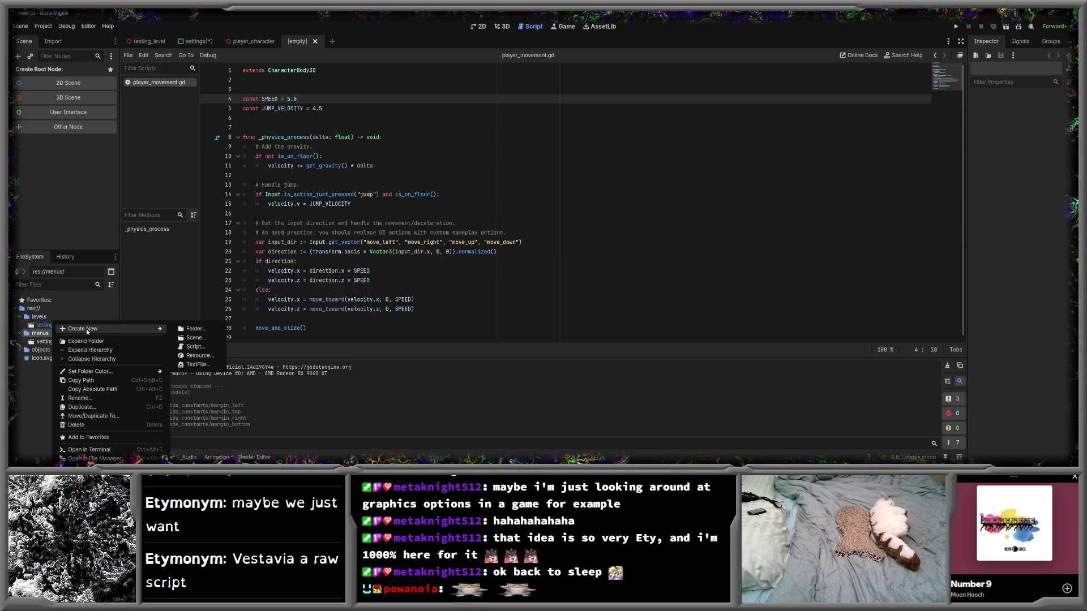
{"action": "left_click", "coordinate": [195, 347]}
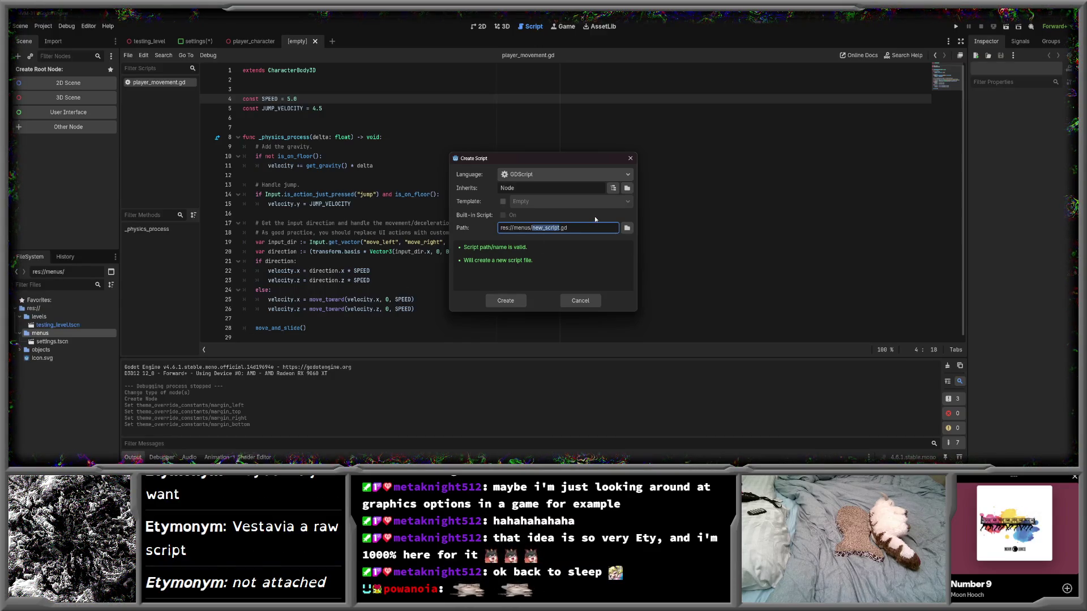
- Open the inherited-class picker and scroll through the class list
{"action": "left_click", "coordinate": [613, 187]}
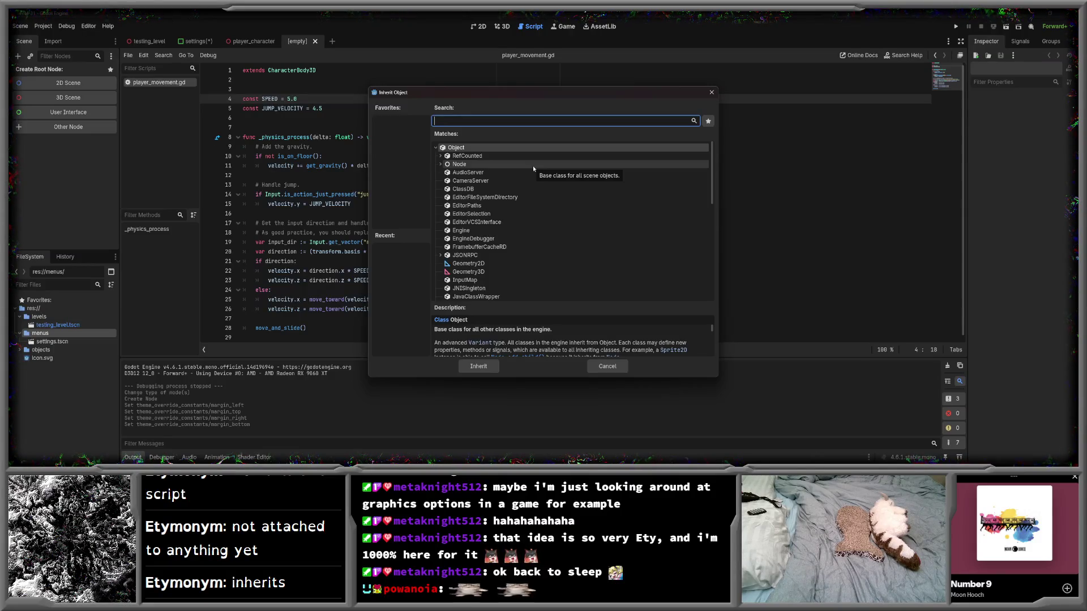
{"action": "scroll", "coordinate": [533, 168], "scroll_direction": "down", "scroll_amount": 3}
{"action": "scroll", "coordinate": [533, 169], "scroll_direction": "down", "scroll_amount": 4}
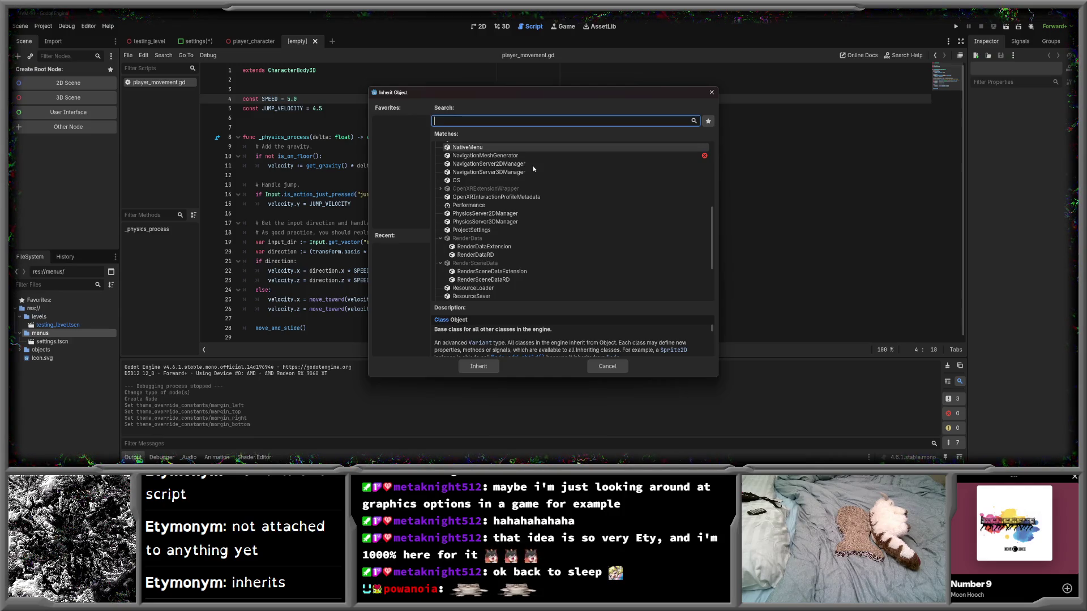
{"action": "scroll", "coordinate": [534, 168], "scroll_direction": "down", "scroll_amount": 3}
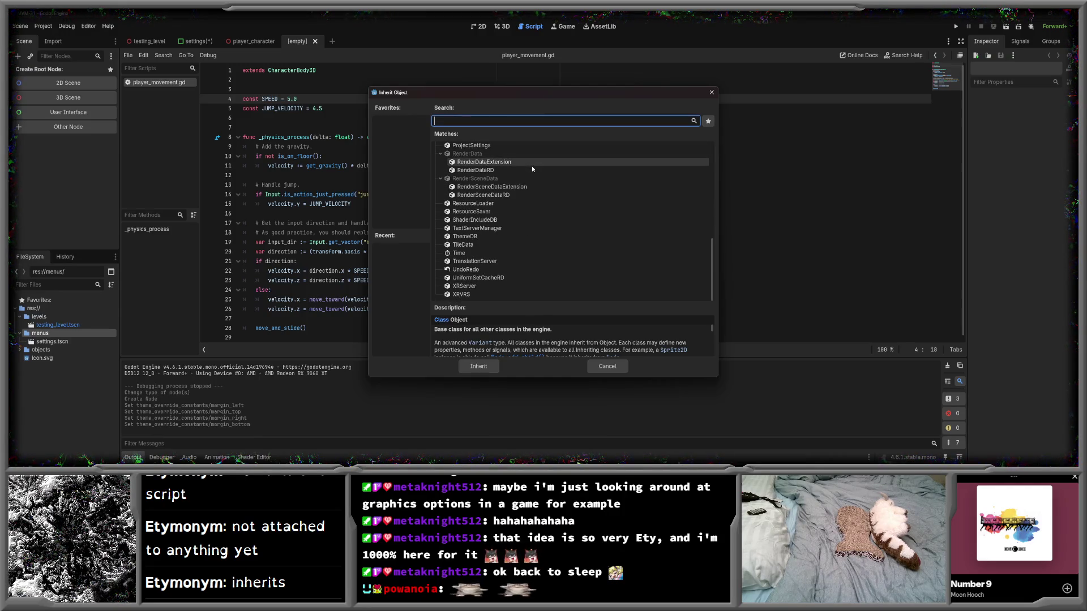
{"action": "scroll", "coordinate": [532, 168], "scroll_direction": "up", "scroll_amount": 10}
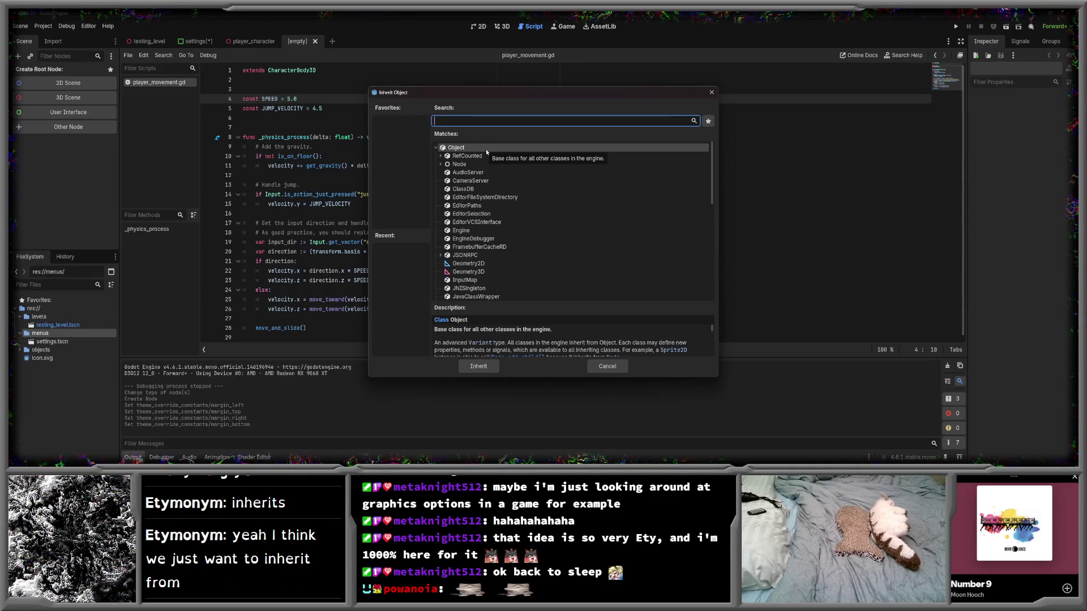
{"action": "key", "text": "alt+Tab"}
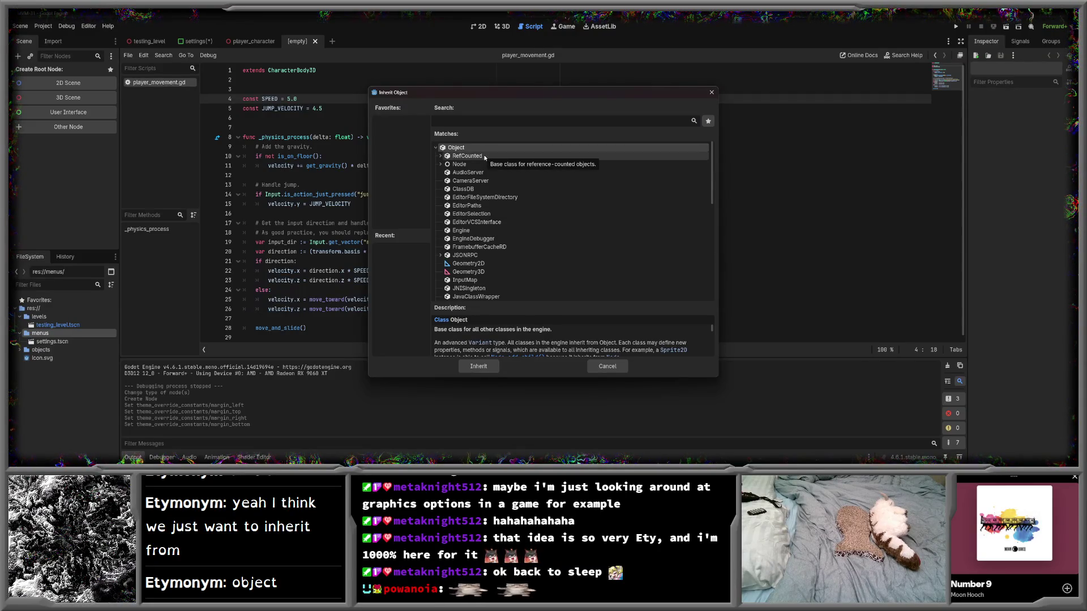
- Check RefCounted's description and subclasses, then confirm Object as the base class
{"action": "left_click", "coordinate": [484, 157]}
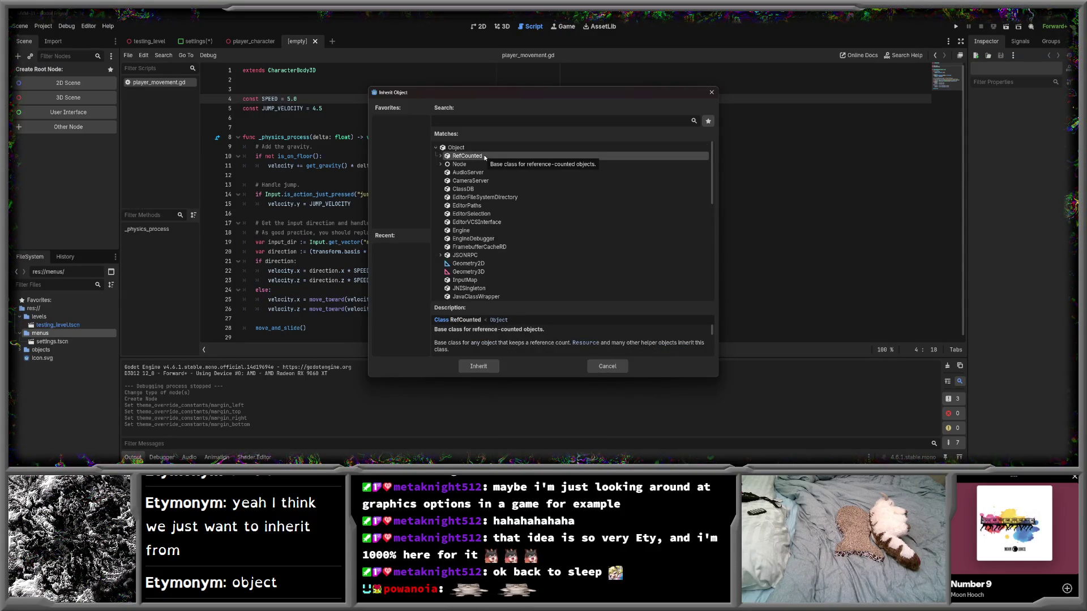
{"action": "left_click", "coordinate": [441, 157]}
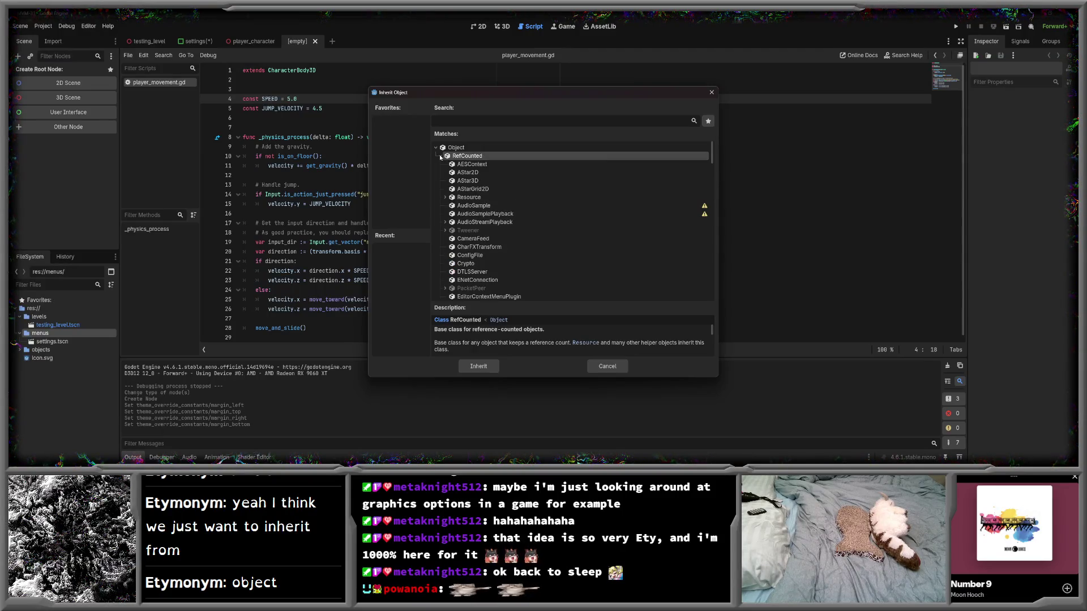
{"action": "left_click", "coordinate": [441, 156]}
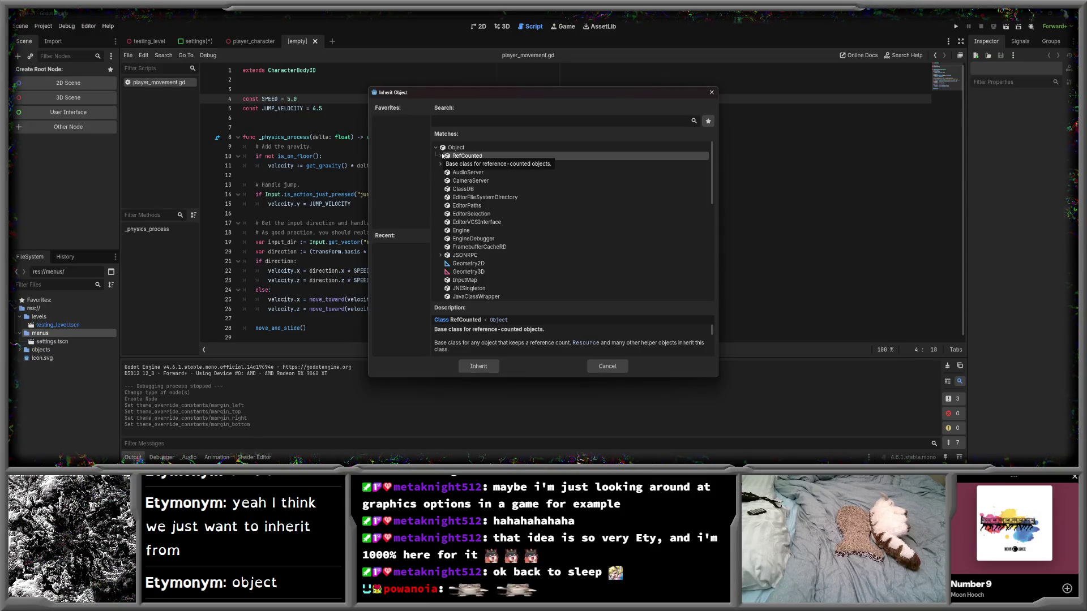
{"action": "left_click", "coordinate": [456, 148]}
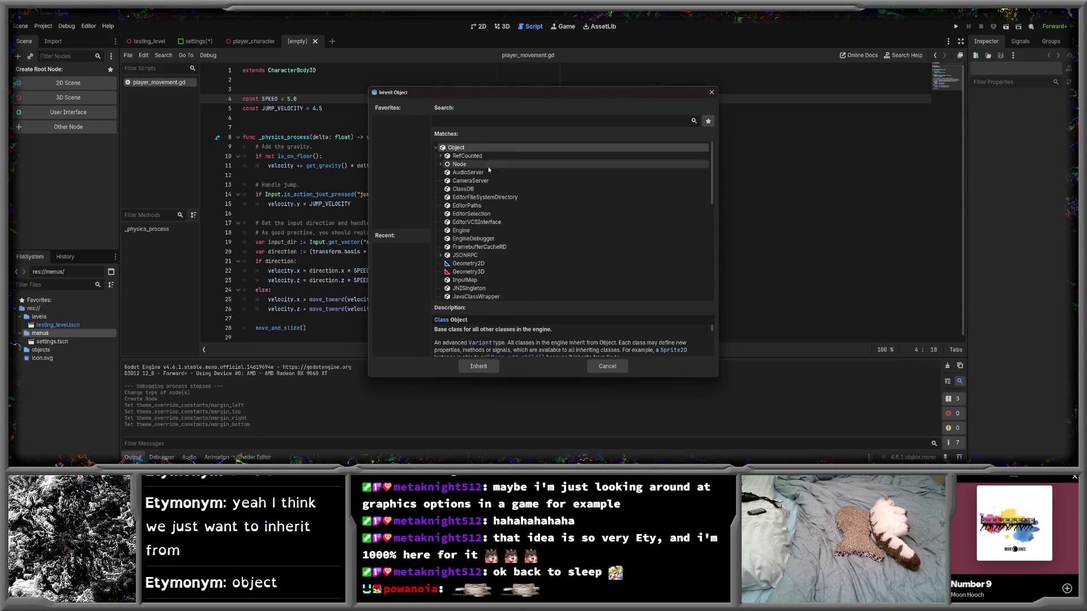
{"action": "scroll", "coordinate": [487, 173], "scroll_direction": "down", "scroll_amount": 2}
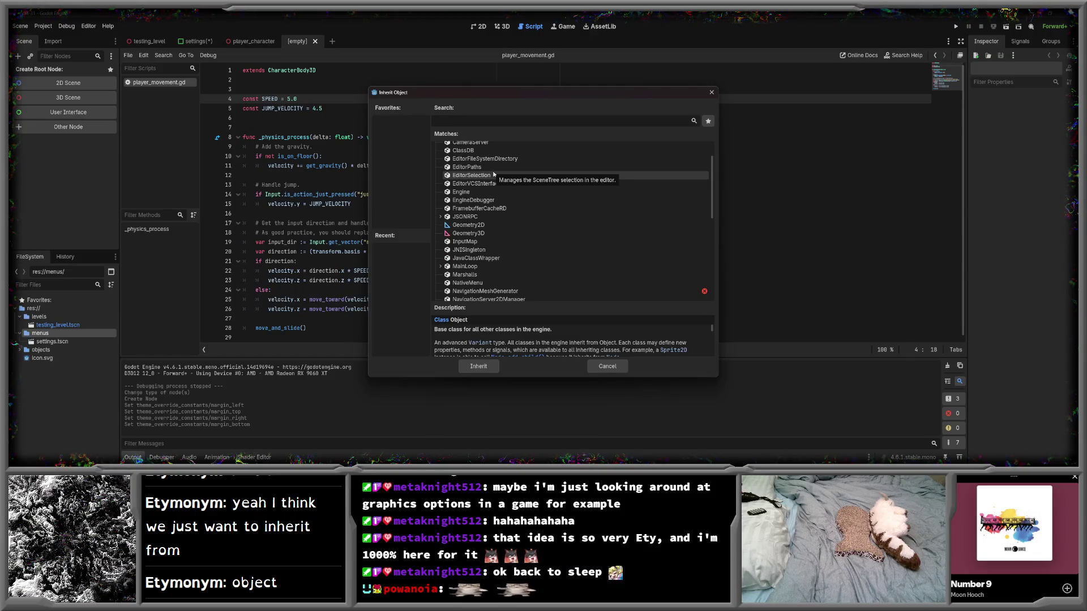
{"action": "scroll", "coordinate": [494, 175], "scroll_direction": "up", "scroll_amount": 2}
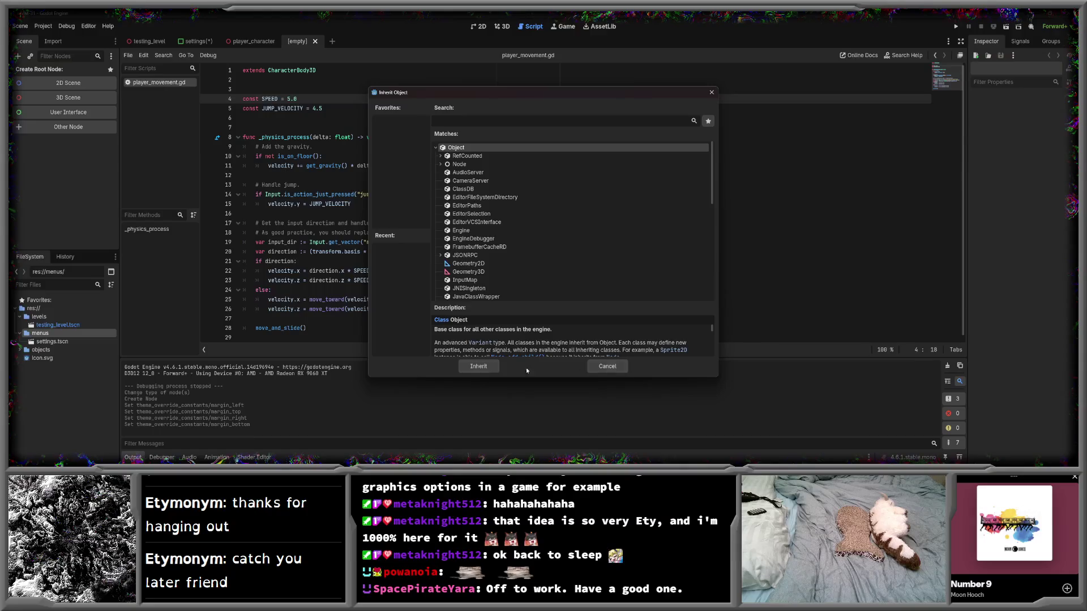
{"action": "left_click", "coordinate": [477, 367]}
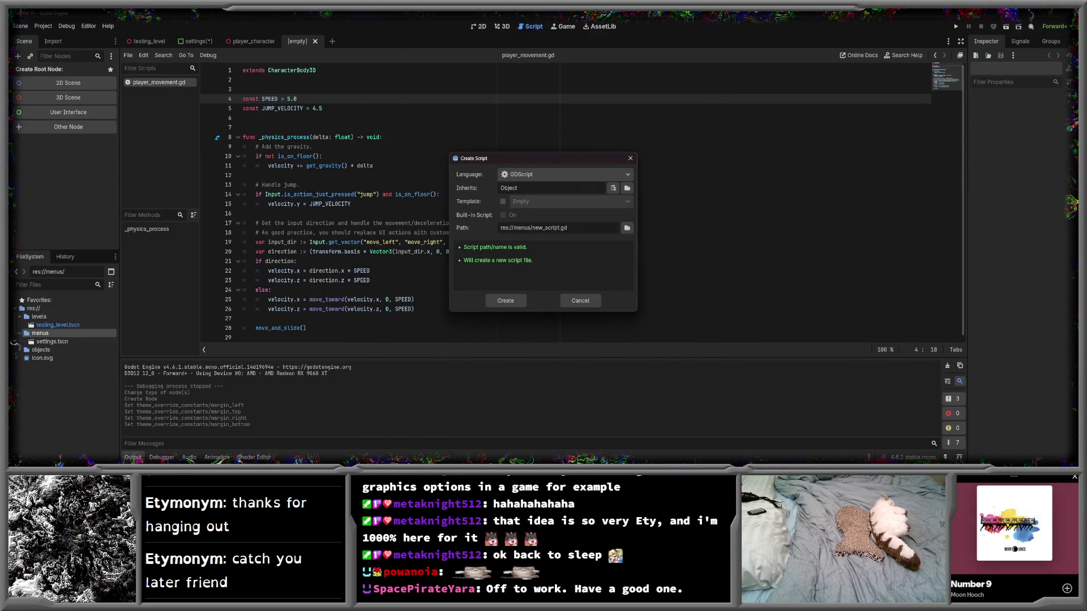
- Create the script as res://menus/SettingsMap.gd and add a blank line after extends Object
{"action": "left_click_drag", "start_coordinate": [560, 228], "coordinate": [535, 227]}
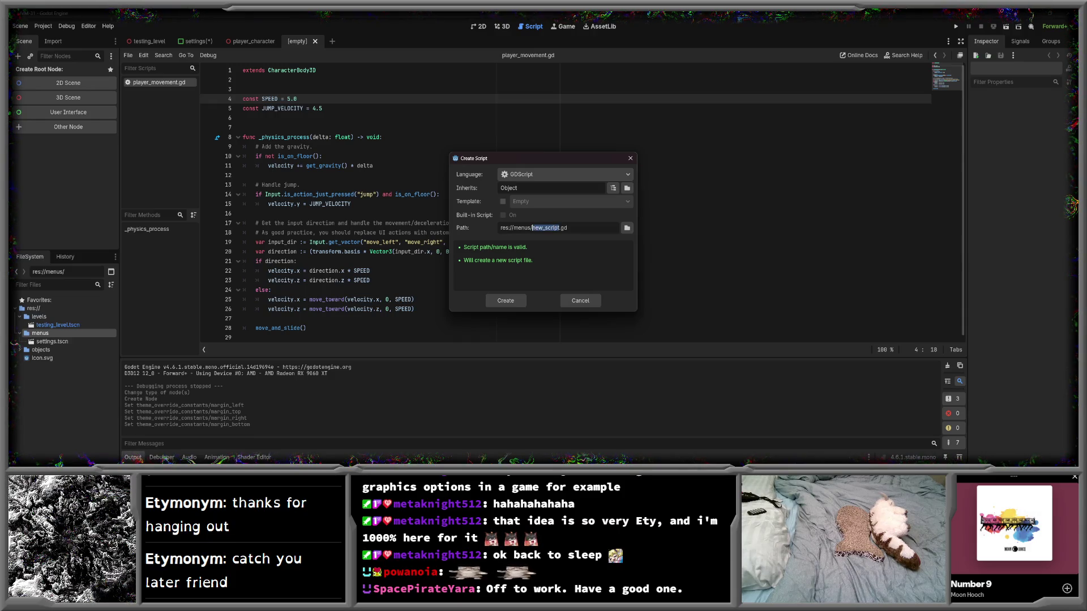
{"action": "type", "text": "Sett"}
{"action": "type", "text": "ingsCla"}
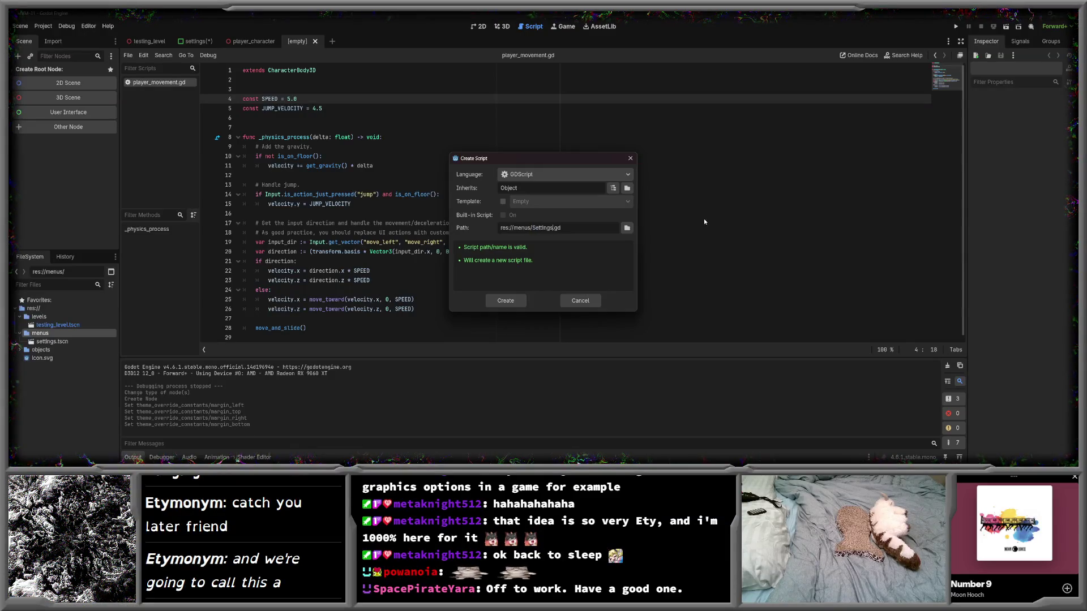
{"action": "key", "text": "BackSpace"}
{"action": "key", "text": "BackSpace"}
{"action": "key", "text": "BackSpace"}
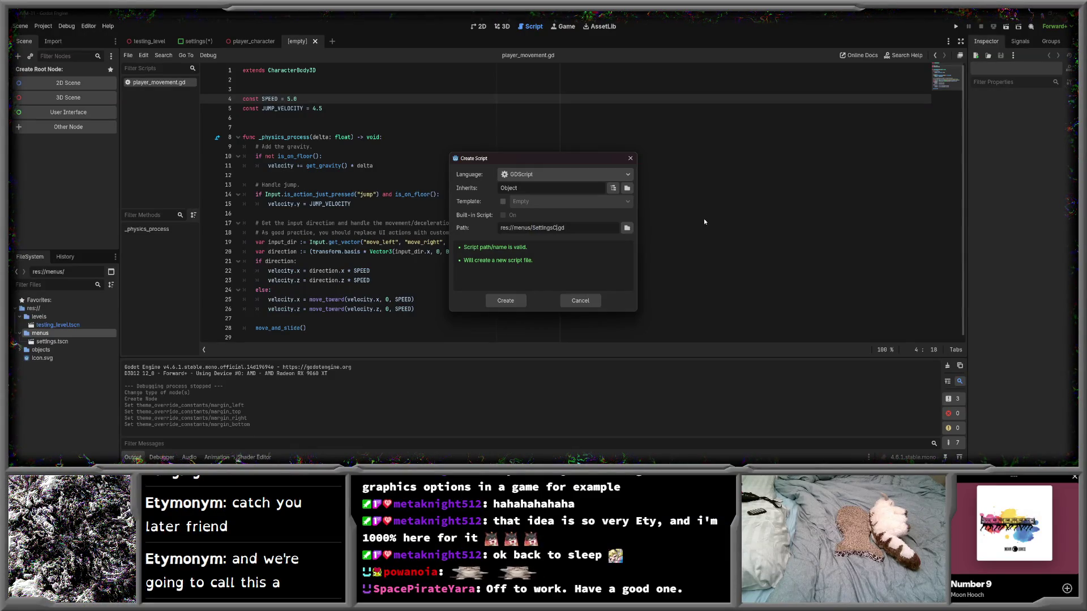
{"action": "type", "text": "Map"}
{"action": "left_click", "coordinate": [498, 298]}
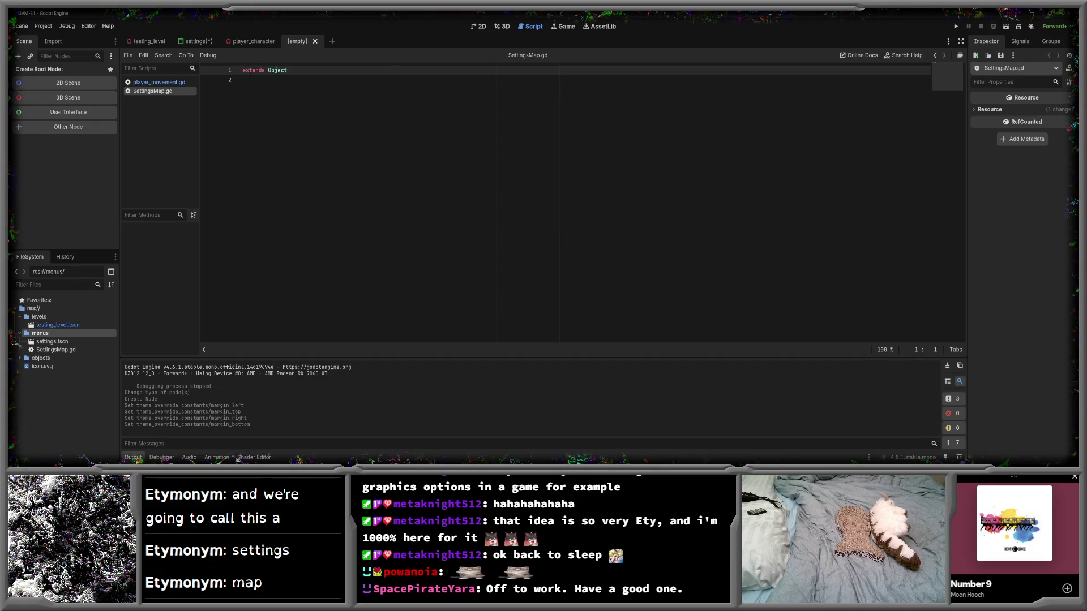
{"action": "key", "text": "Return"}
{"action": "key", "text": "Return"}
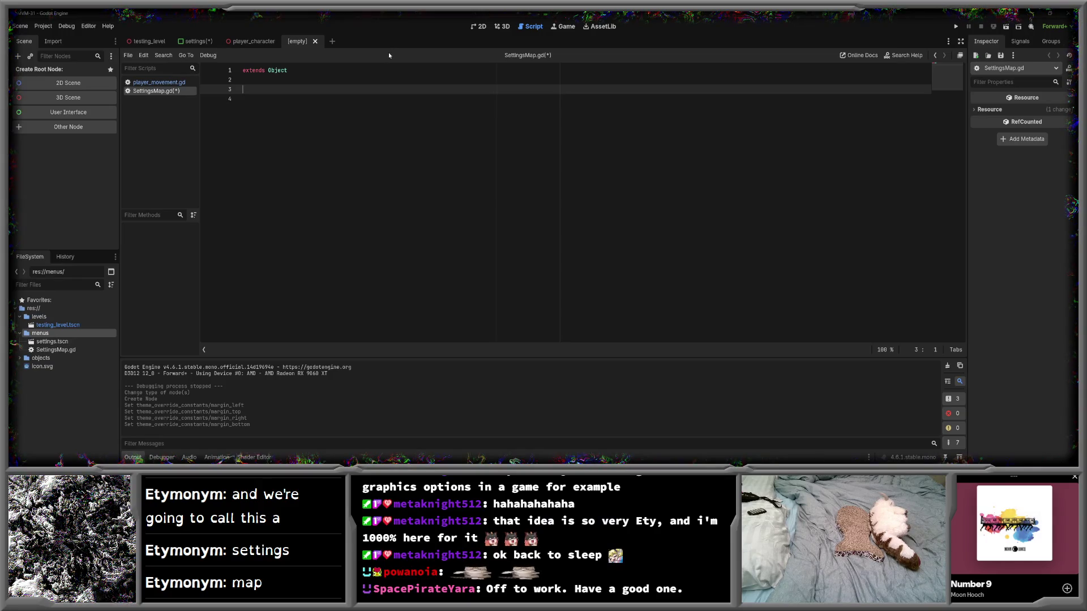
{"action": "left_click", "coordinate": [904, 55]}
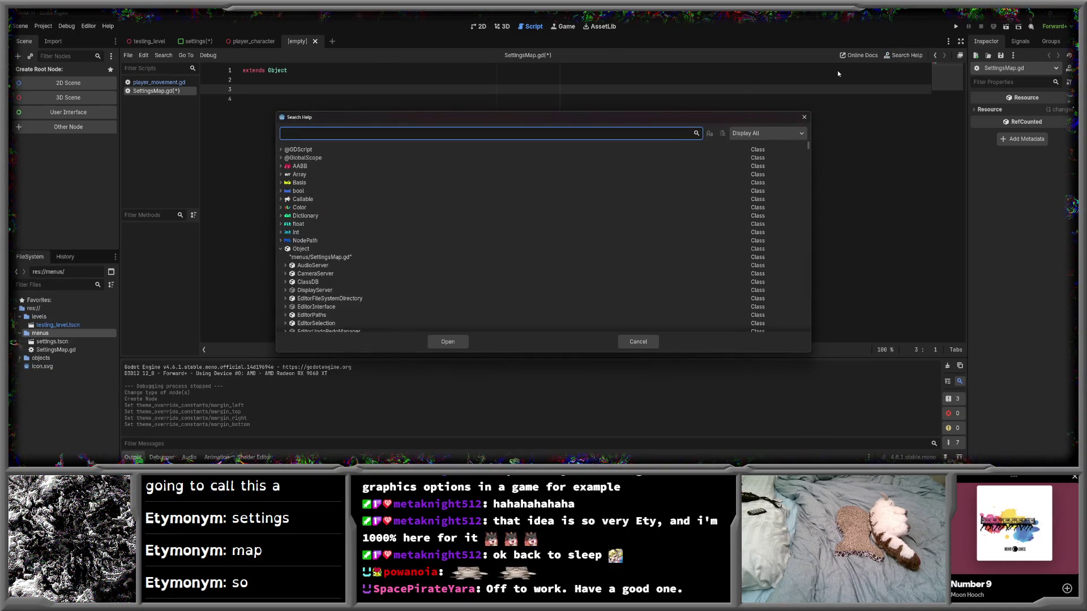
- Search the help docs for 'hash', then 'map', browsing the results
{"action": "type", "text": "hash"}
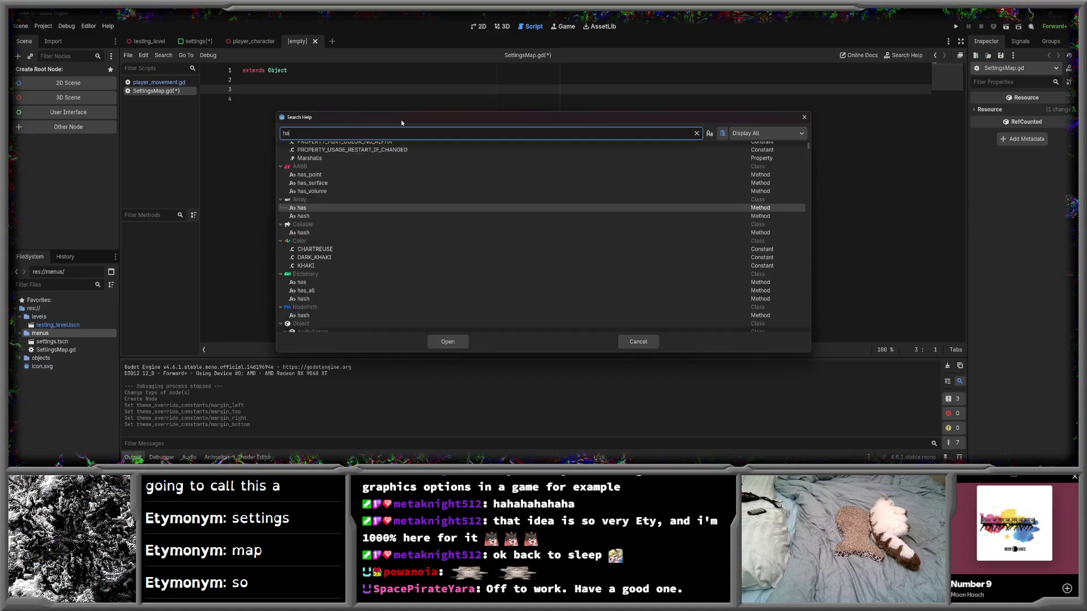
{"action": "key", "text": "BackSpace"}
{"action": "key", "text": "BackSpace"}
{"action": "key", "text": "BackSpace"}
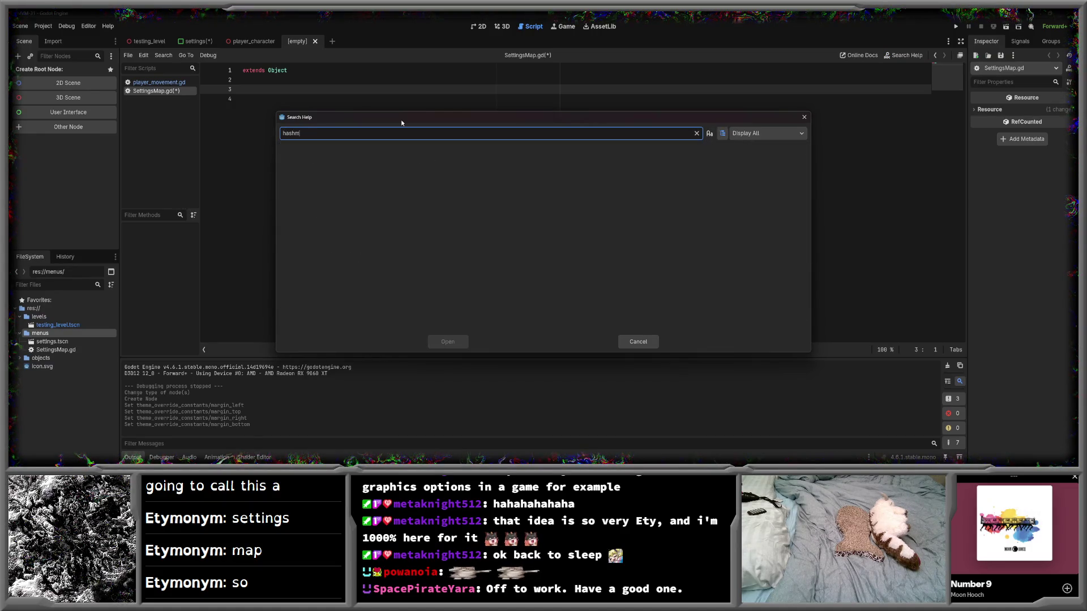
{"action": "key", "text": "BackSpace"}
{"action": "type", "text": "ma0"}
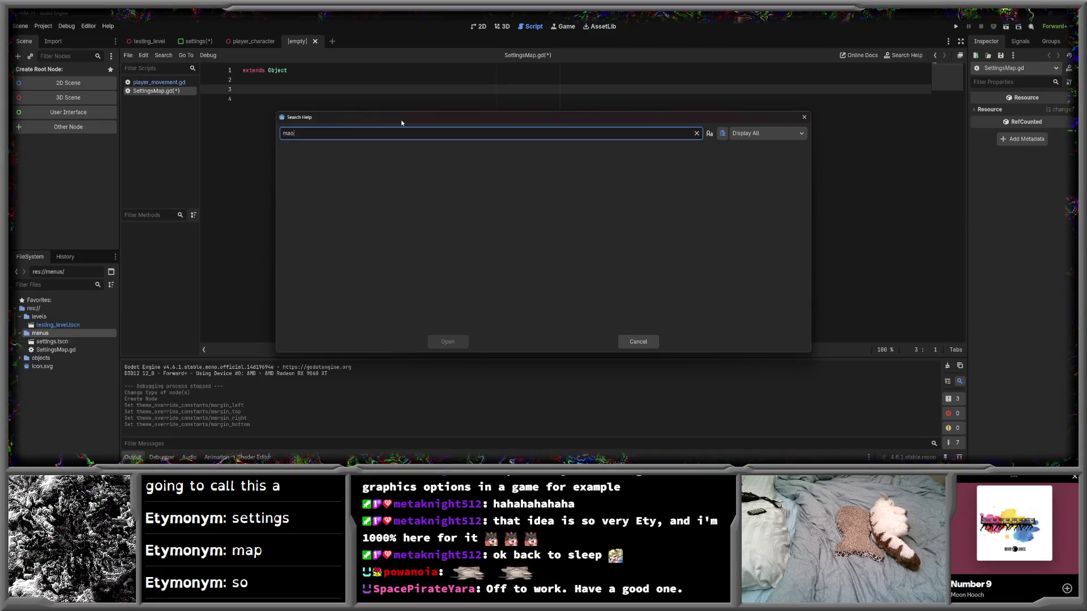
{"action": "key", "text": "BackSpace"}
{"action": "type", "text": "p"}
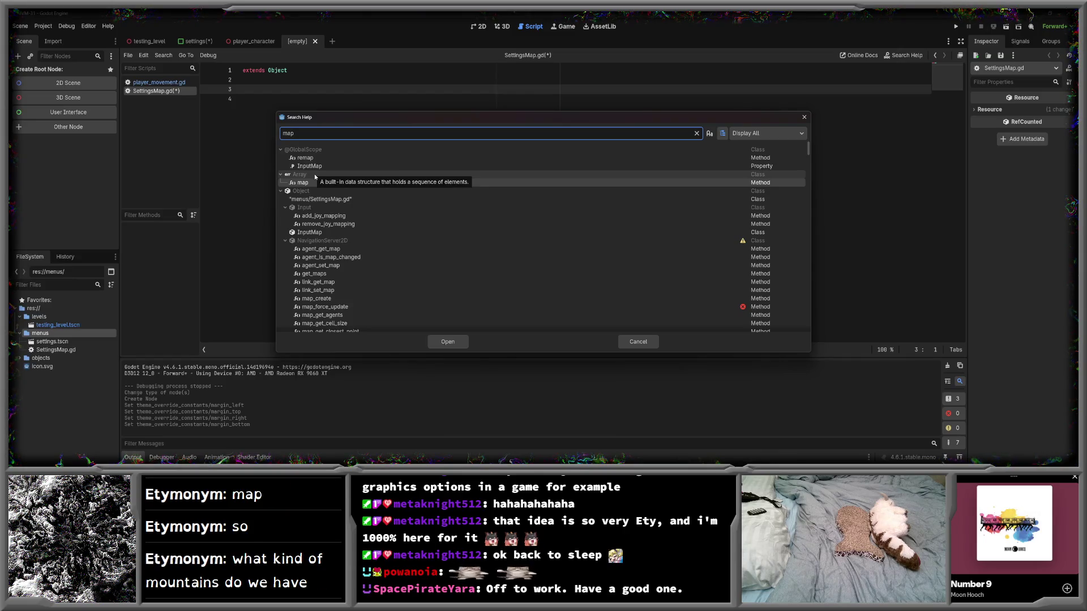
{"action": "scroll", "coordinate": [325, 233], "scroll_direction": "down", "scroll_amount": 10}
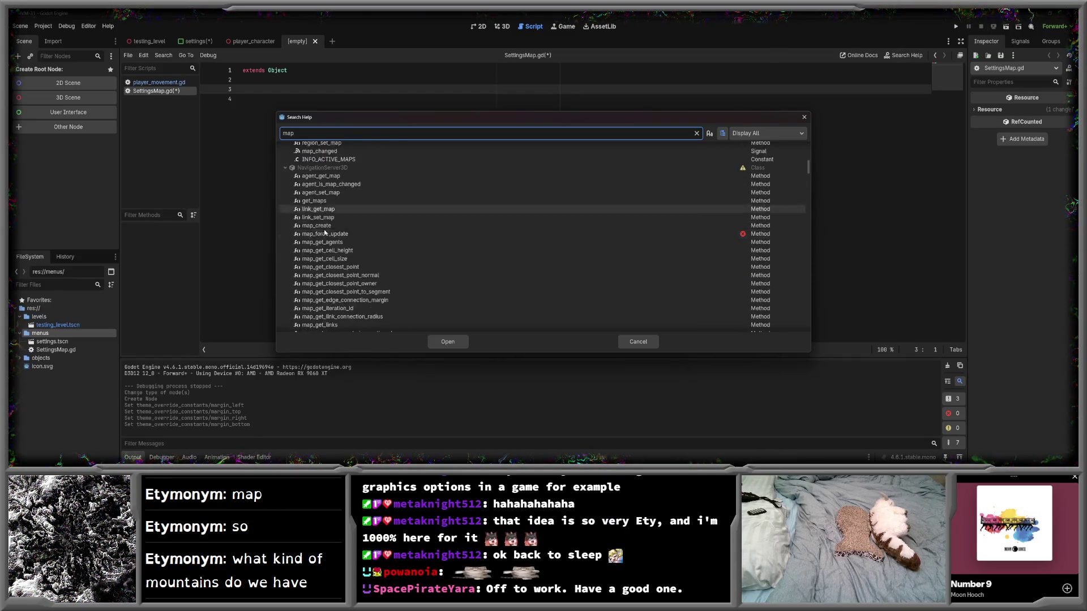
{"action": "scroll", "coordinate": [325, 232], "scroll_direction": "down", "scroll_amount": 5}
{"action": "scroll", "coordinate": [327, 240], "scroll_direction": "up", "scroll_amount": 4}
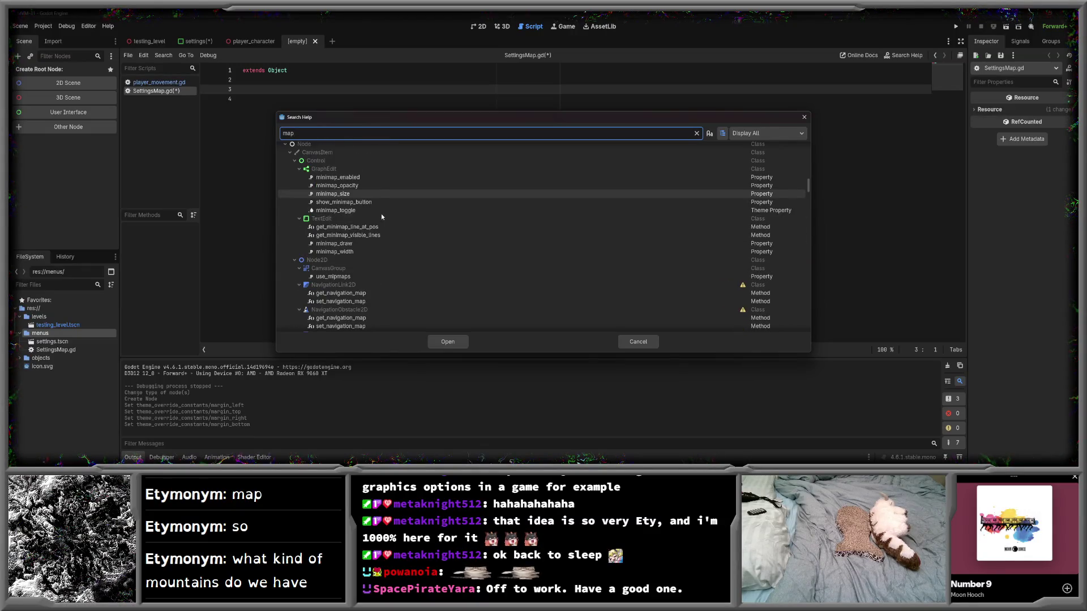
{"action": "scroll", "coordinate": [382, 217], "scroll_direction": "down", "scroll_amount": 10}
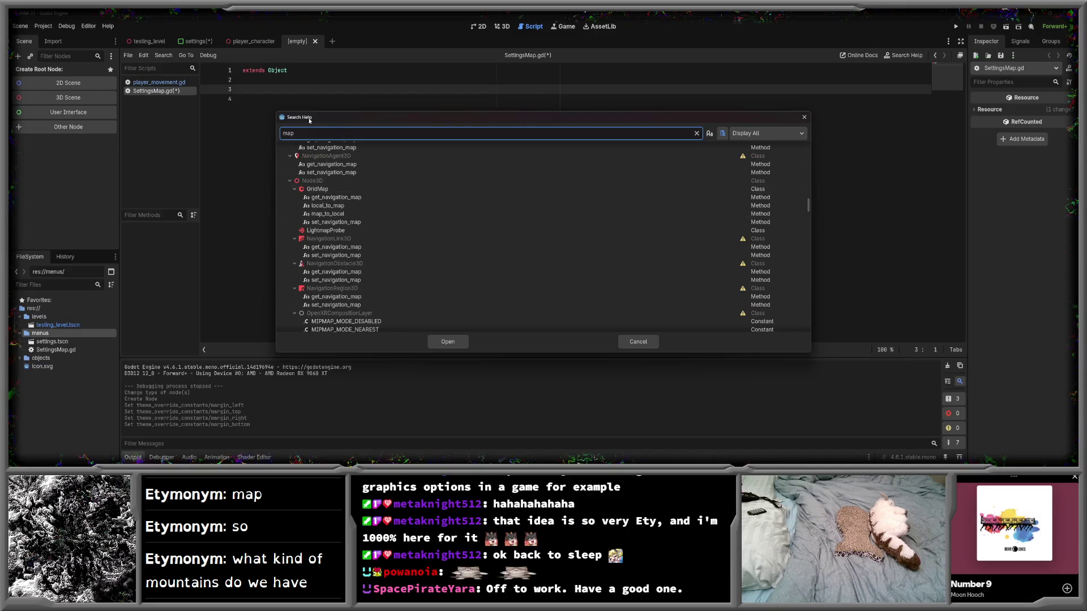
- Search for 'dic' and open the Dictionary class documentation
{"action": "key", "text": "BackSpace"}
{"action": "key", "text": "BackSpace"}
{"action": "key", "text": "BackSpace"}
{"action": "type", "text": "dlc"}
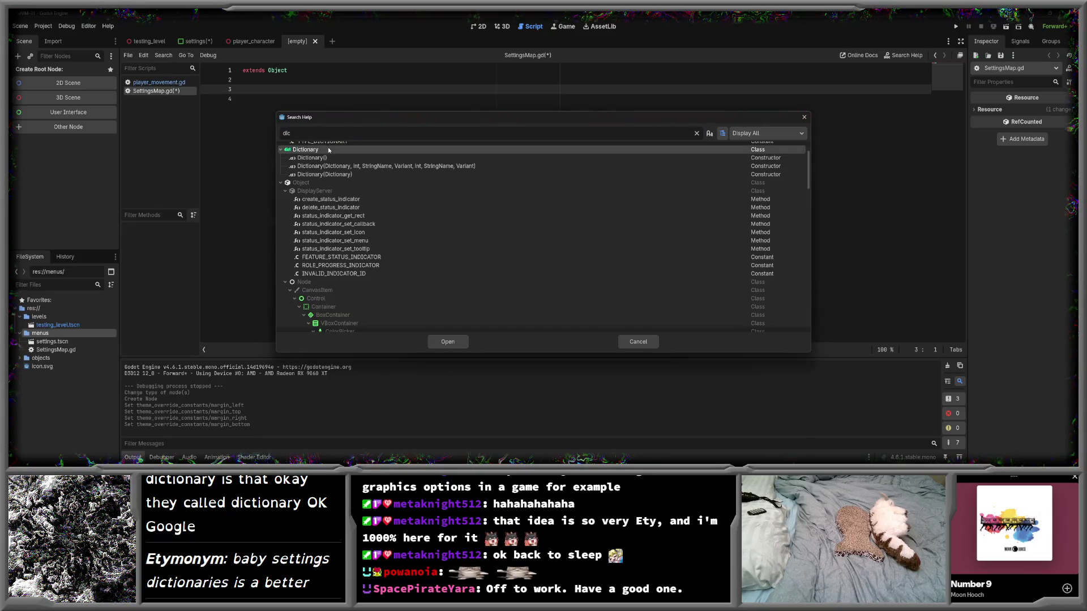
{"action": "left_click", "coordinate": [454, 341]}
{"action": "left_click", "coordinate": [454, 341]}
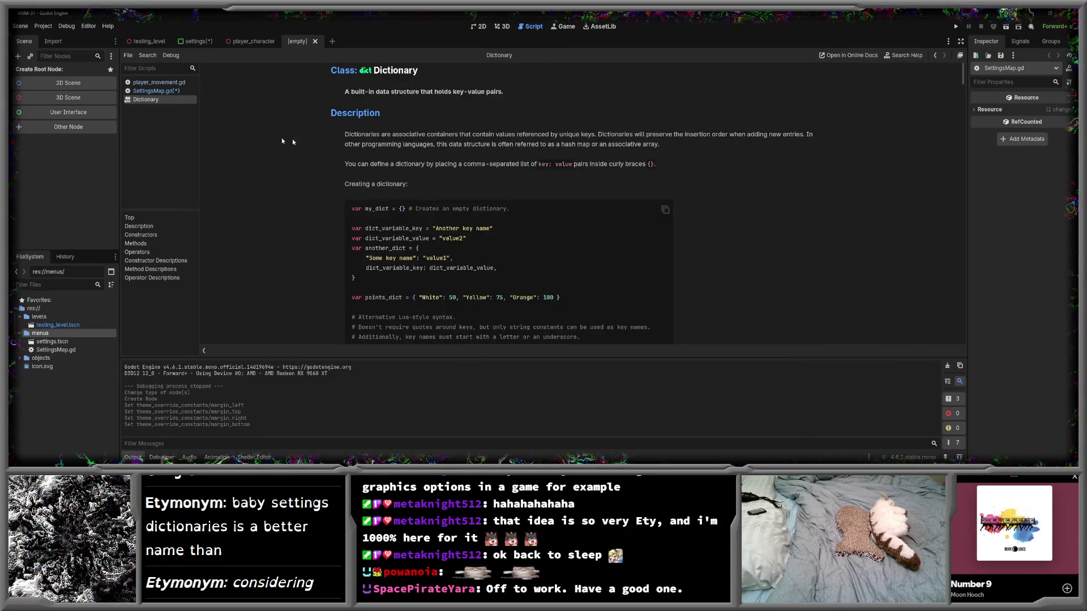
- Look through the script list's context menu and the Edit menu without choosing anything
{"action": "left_click", "coordinate": [153, 91]}
{"action": "right_click", "coordinate": [154, 91]}
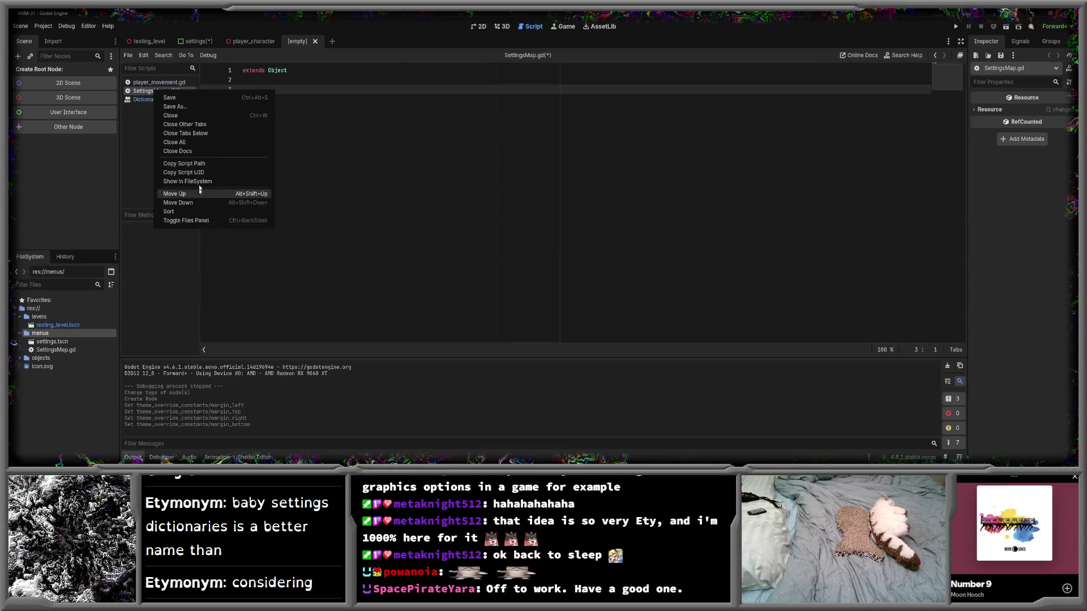
{"action": "left_click", "coordinate": [161, 93]}
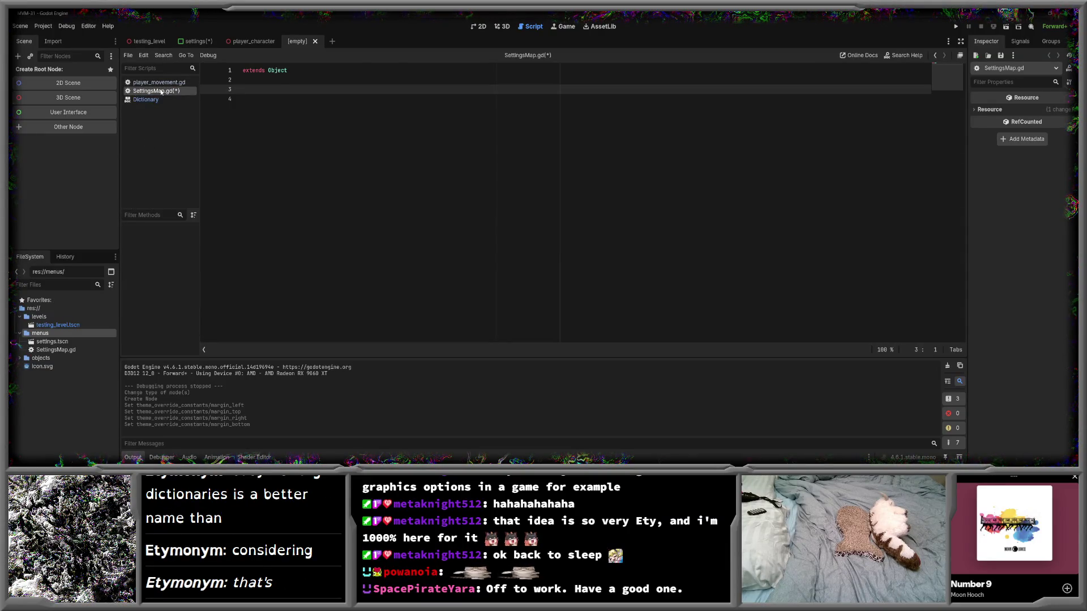
{"action": "right_click", "coordinate": [170, 95]}
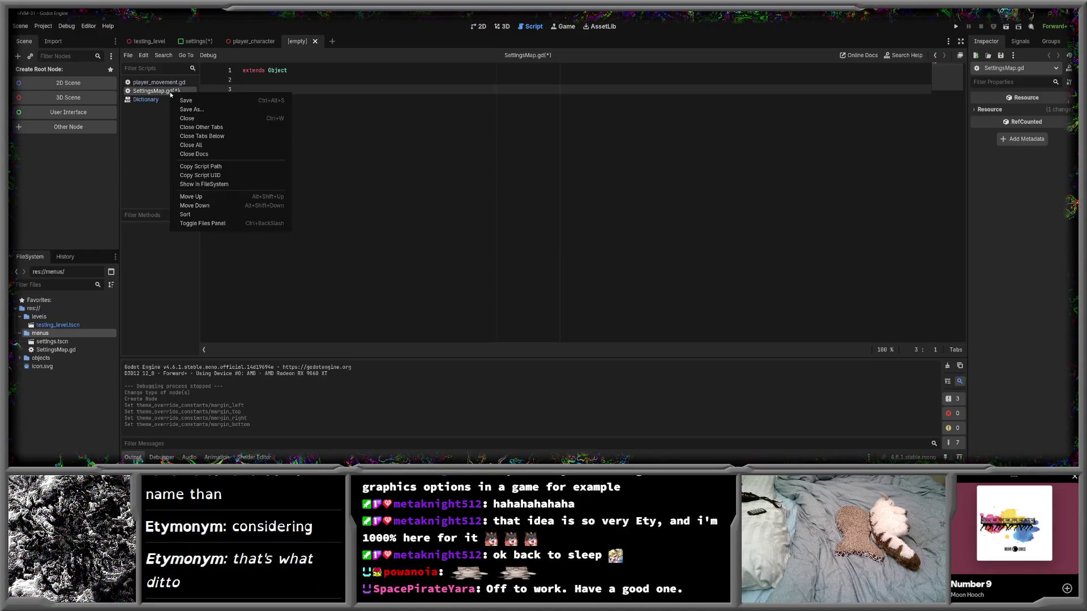
{"action": "left_click", "coordinate": [159, 94]}
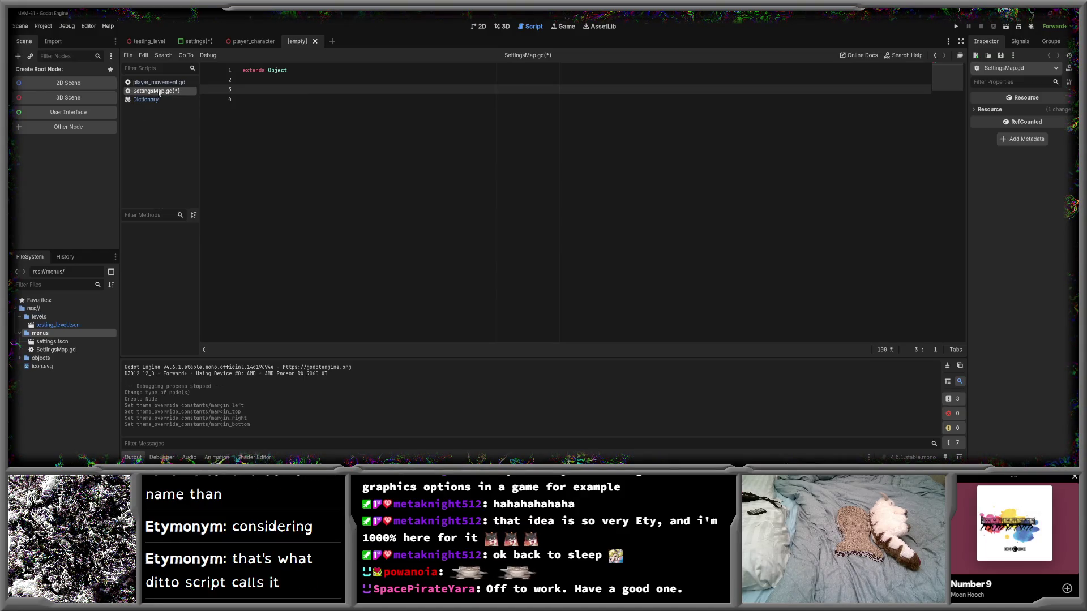
{"action": "left_click", "coordinate": [146, 57]}
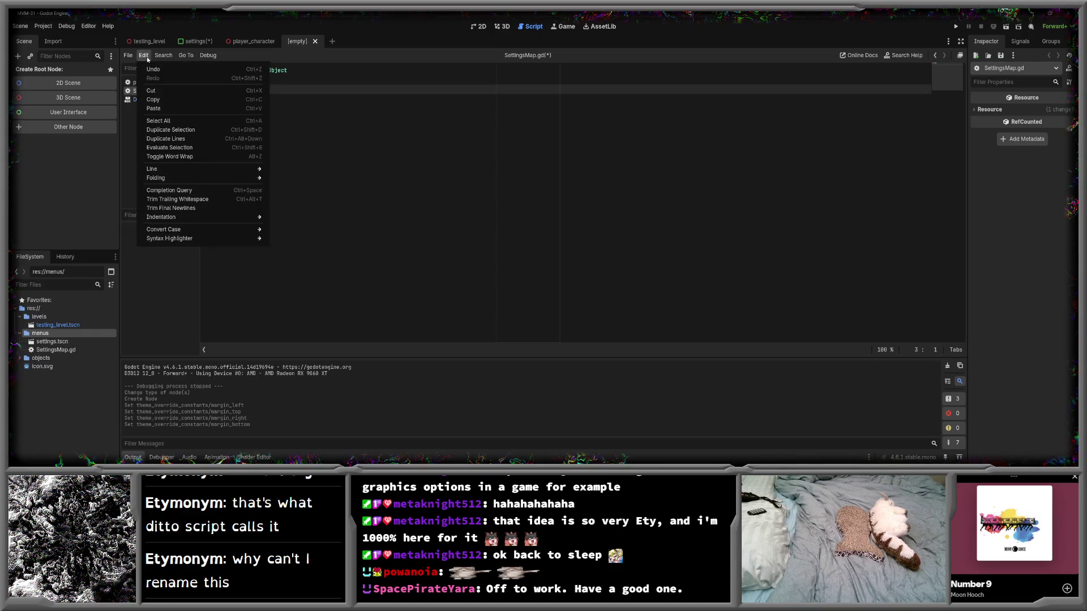
{"action": "left_click", "coordinate": [132, 139]}
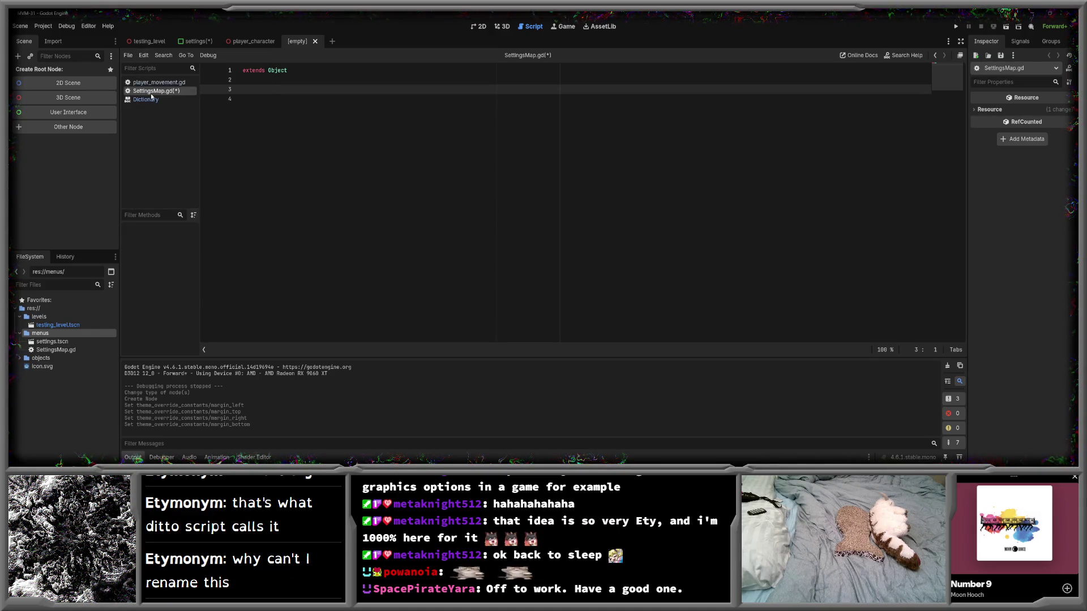
- Rename SettingsMap.gd to SettingsDictionary.gd in FileSystem and save the script
{"action": "right_click", "coordinate": [66, 349]}
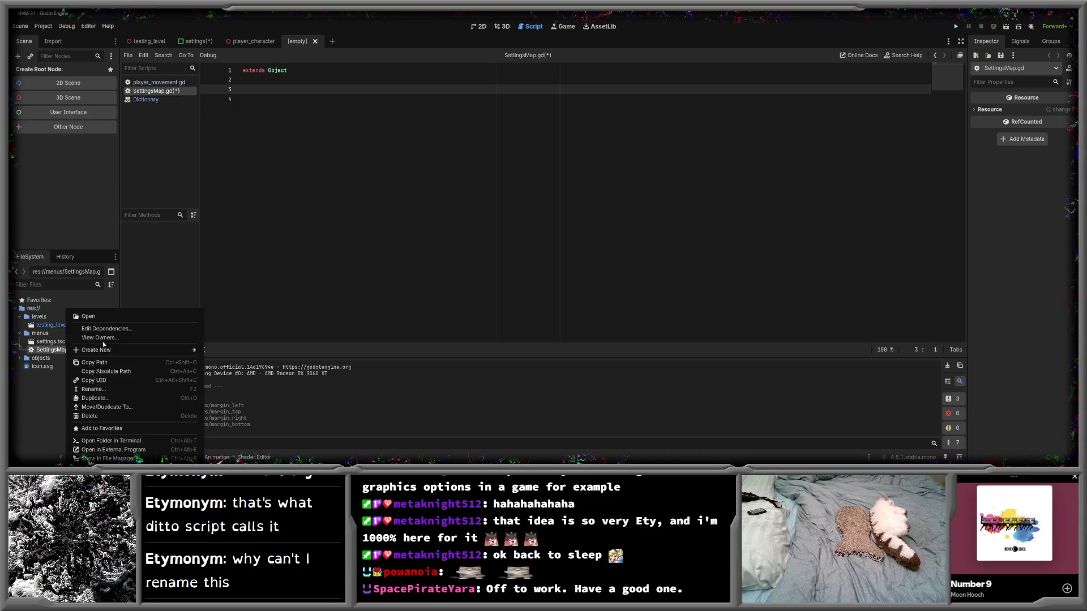
{"action": "left_click", "coordinate": [116, 391]}
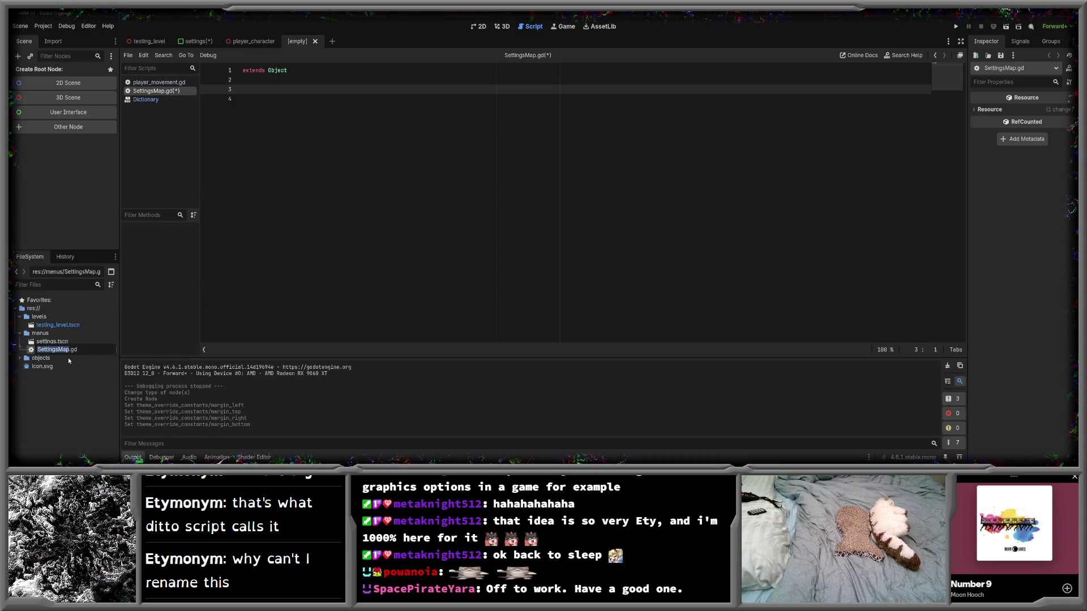
{"action": "type", "text": "Settings"}
{"action": "key", "text": "Return"}
{"action": "type", "text": "Dictionary"}
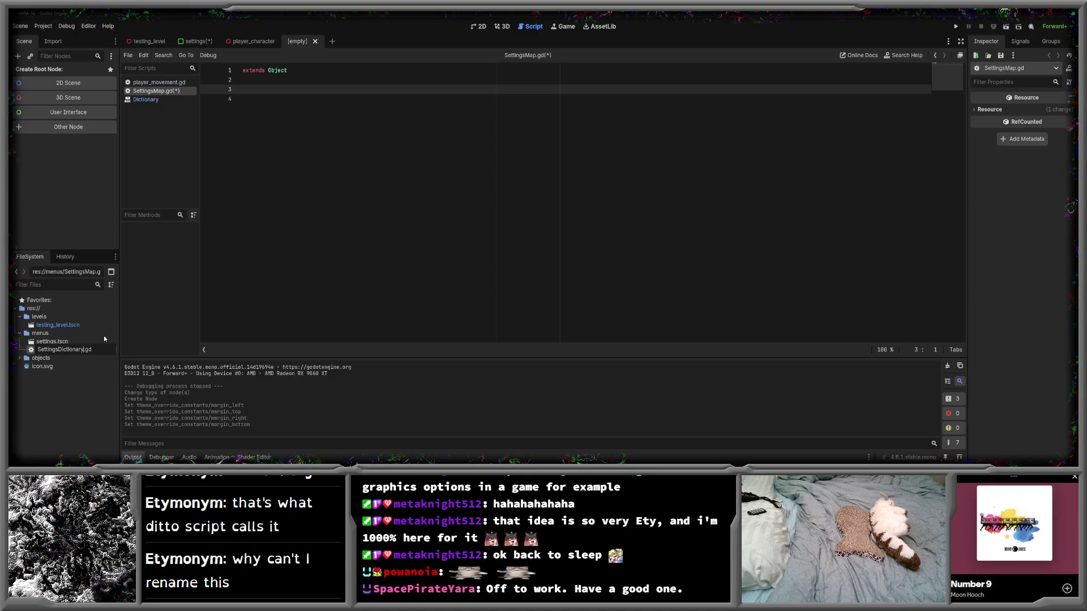
{"action": "key", "text": "Return"}
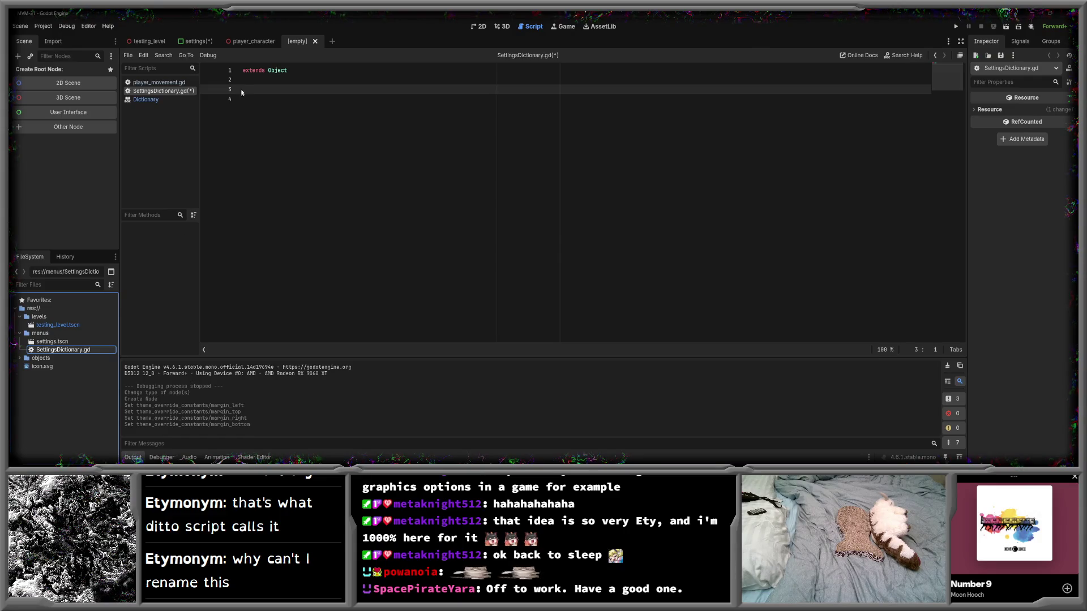
{"action": "left_click", "coordinate": [242, 92]}
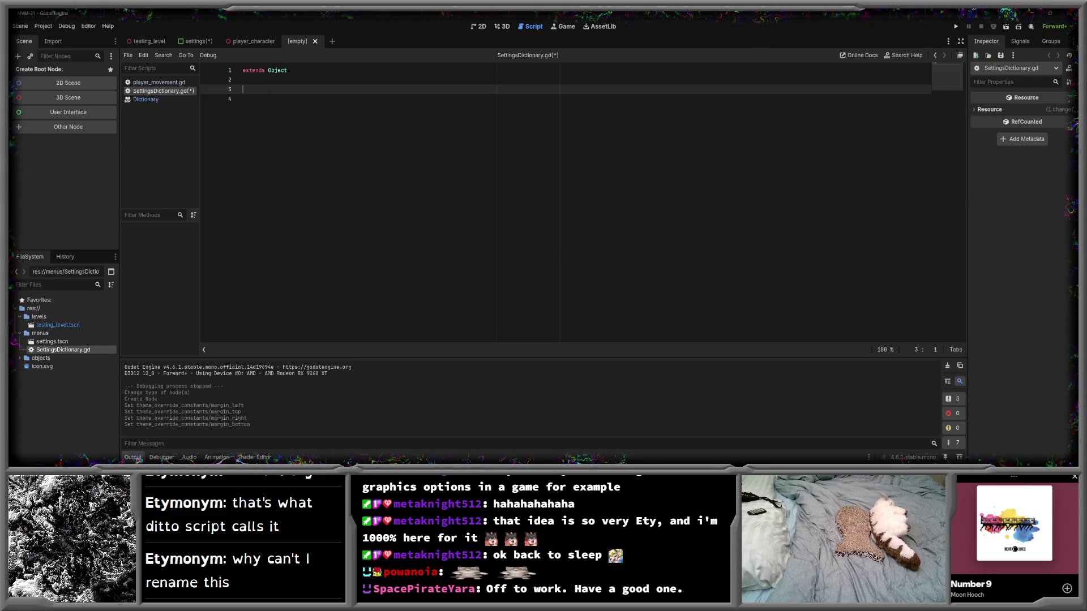
{"action": "key", "text": "ctrl+s"}
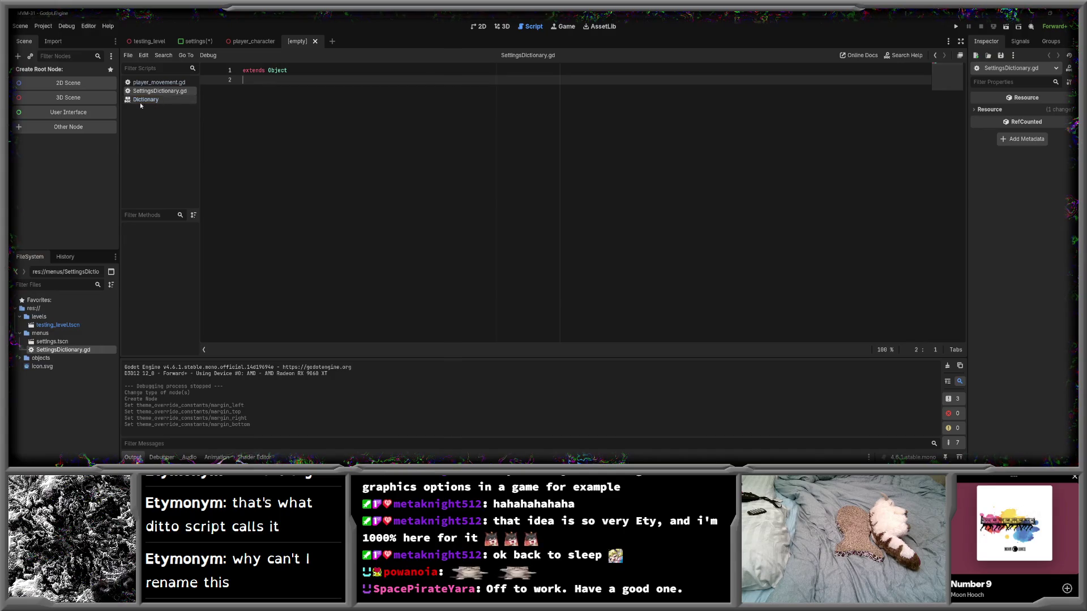
- Read through the Dictionary documentation, then return to line 2 of SettingsDictionary.gd
{"action": "left_click", "coordinate": [146, 100]}
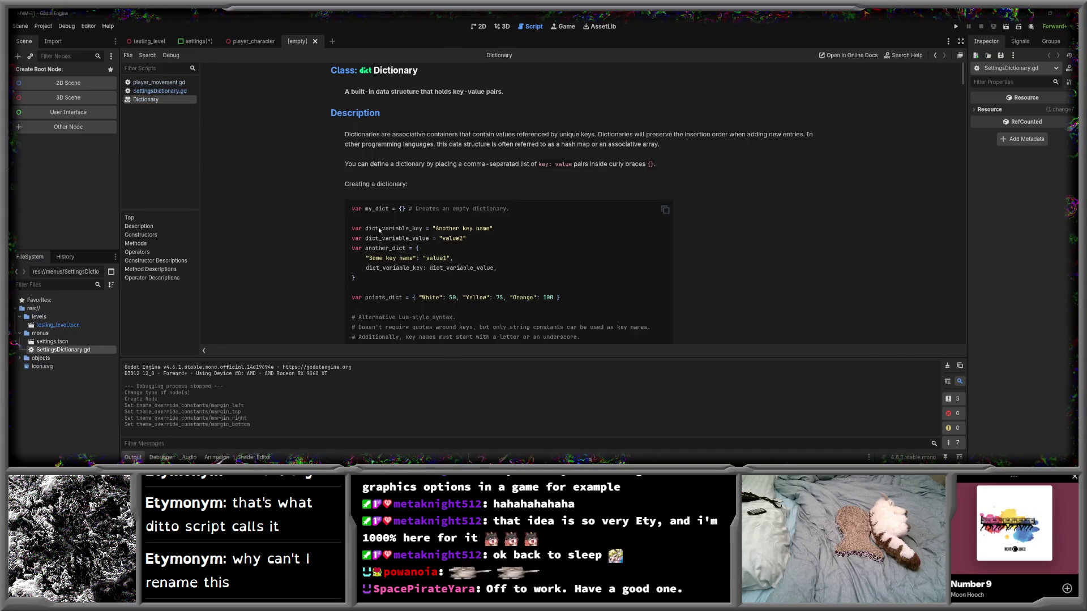
{"action": "scroll", "coordinate": [310, 175], "scroll_direction": "down", "scroll_amount": 1}
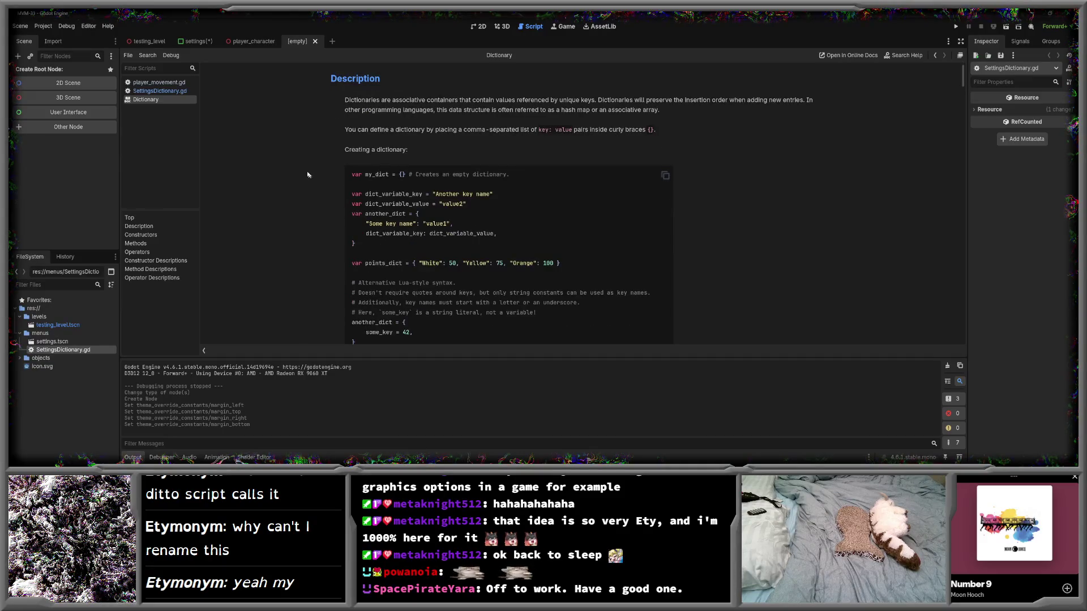
{"action": "left_click", "coordinate": [153, 90]}
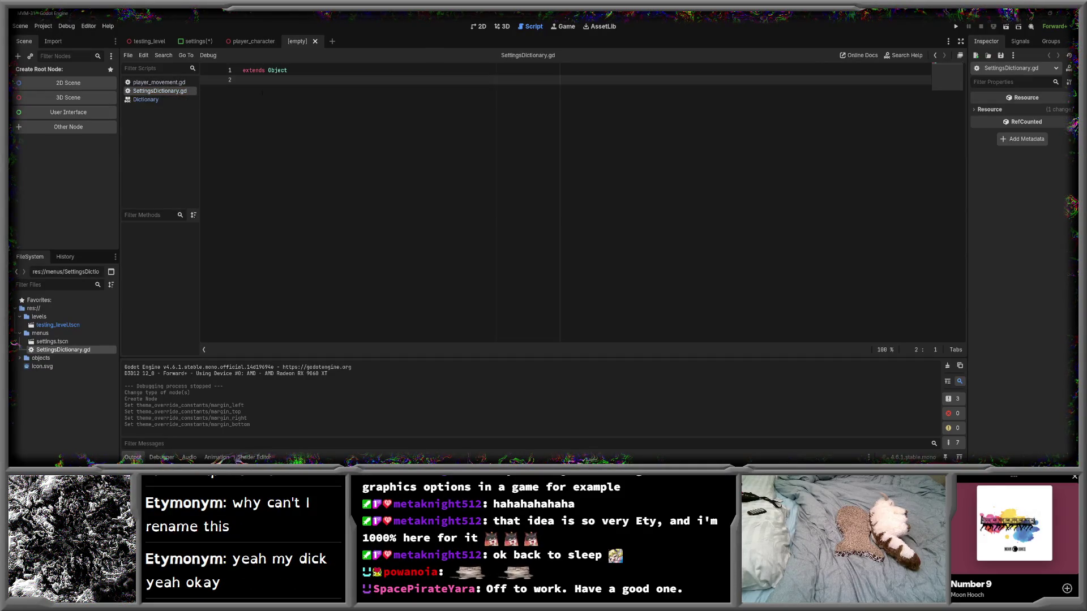
{"action": "left_click", "coordinate": [145, 99]}
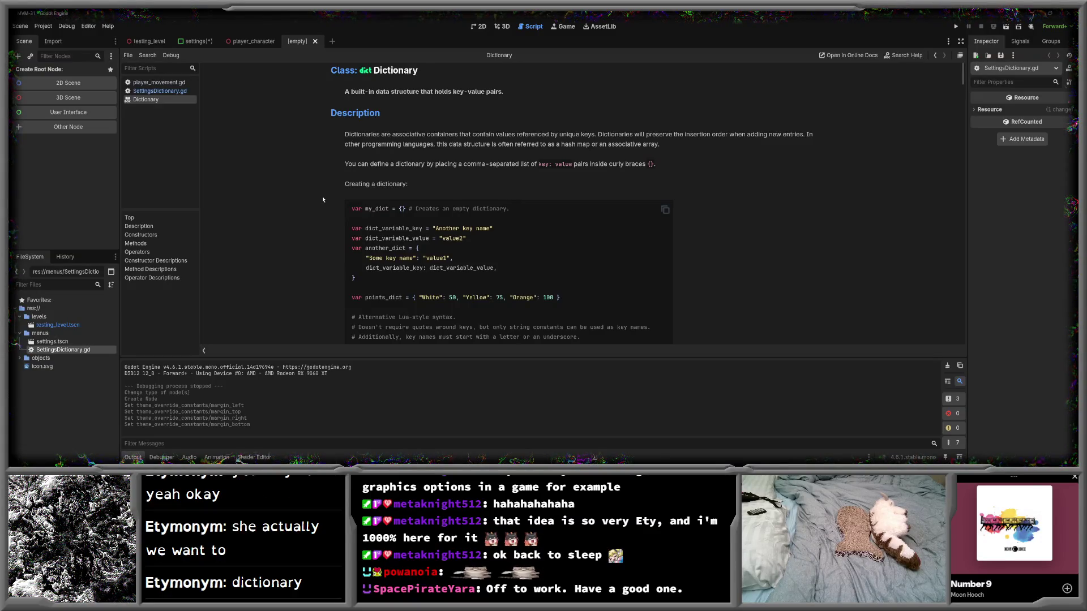
{"action": "scroll", "coordinate": [322, 199], "scroll_direction": "down", "scroll_amount": 3}
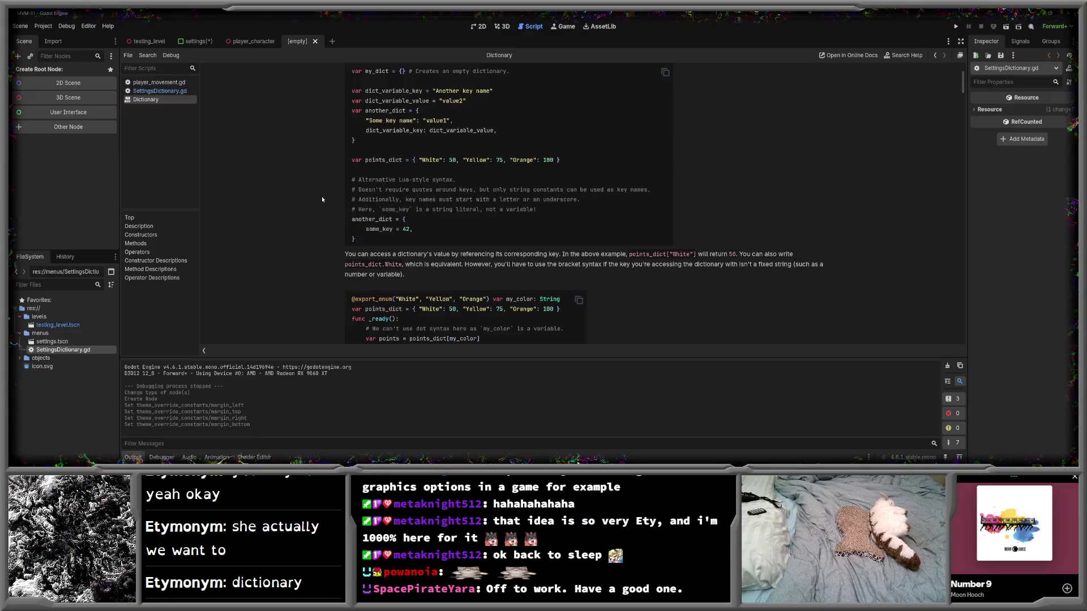
{"action": "scroll", "coordinate": [322, 199], "scroll_direction": "down", "scroll_amount": 2}
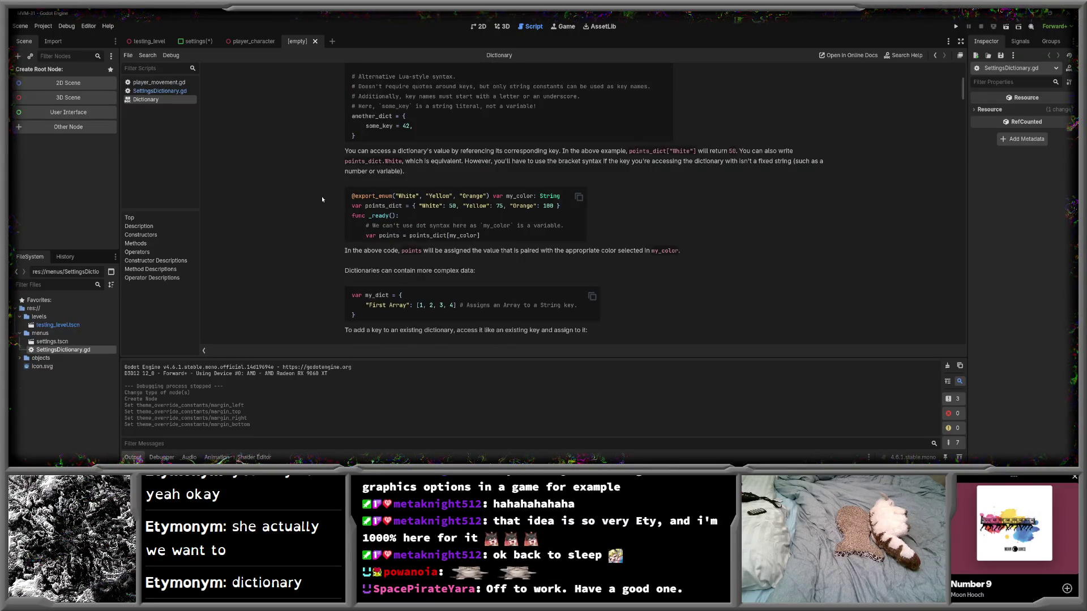
{"action": "scroll", "coordinate": [322, 199], "scroll_direction": "up", "scroll_amount": 6}
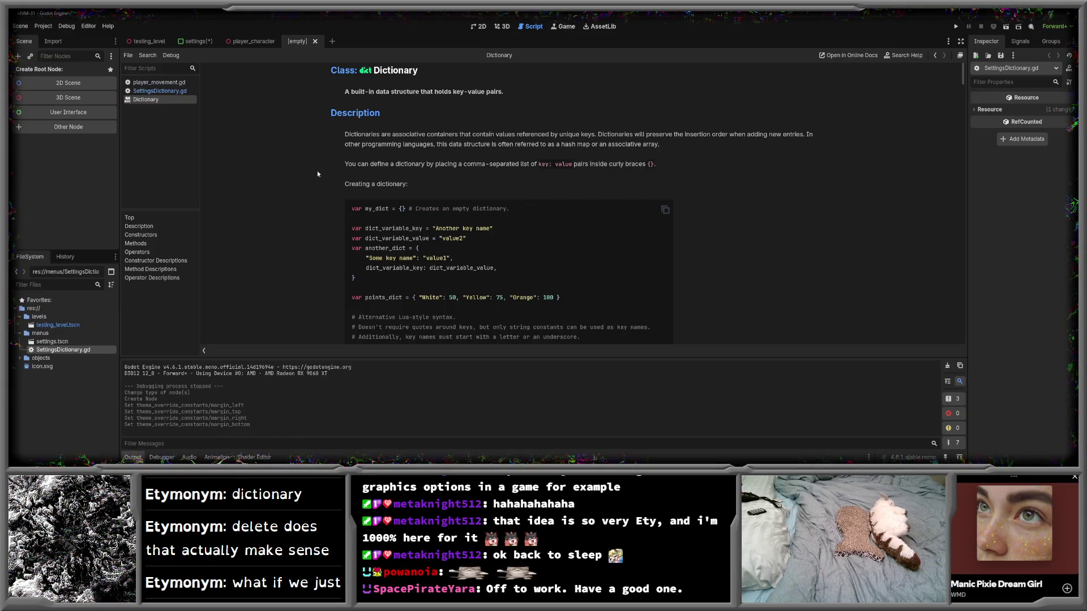
{"action": "left_click", "coordinate": [159, 91]}
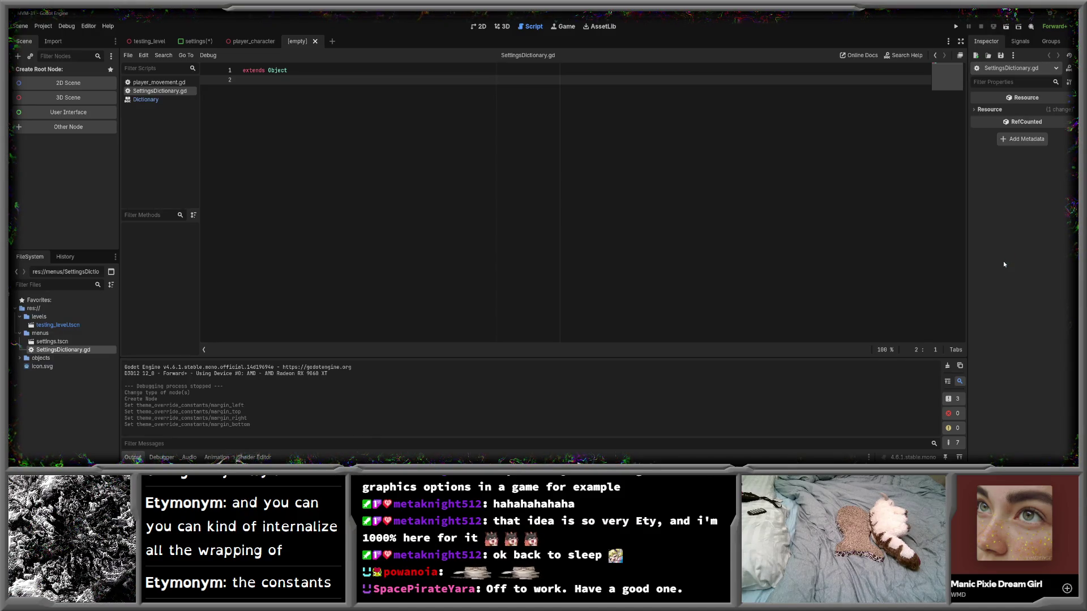
{"action": "left_click", "coordinate": [522, 117]}
- Change line 1 to extends Dictionary using autocomplete and save the script
{"action": "key", "text": "Return"}
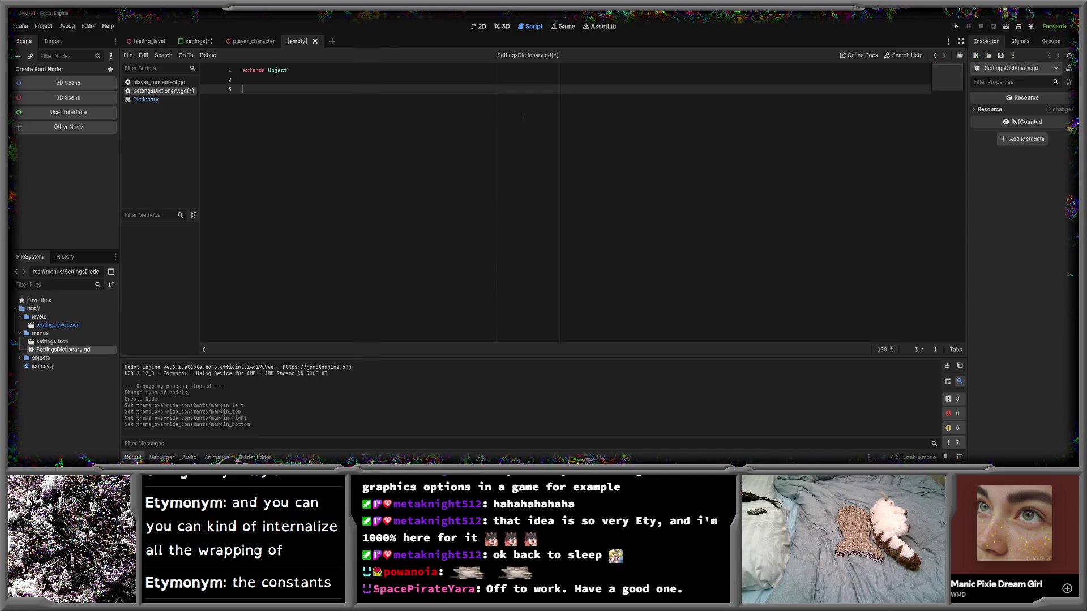
{"action": "double_click", "coordinate": [277, 70]}
{"action": "key", "text": "BackSpace"}
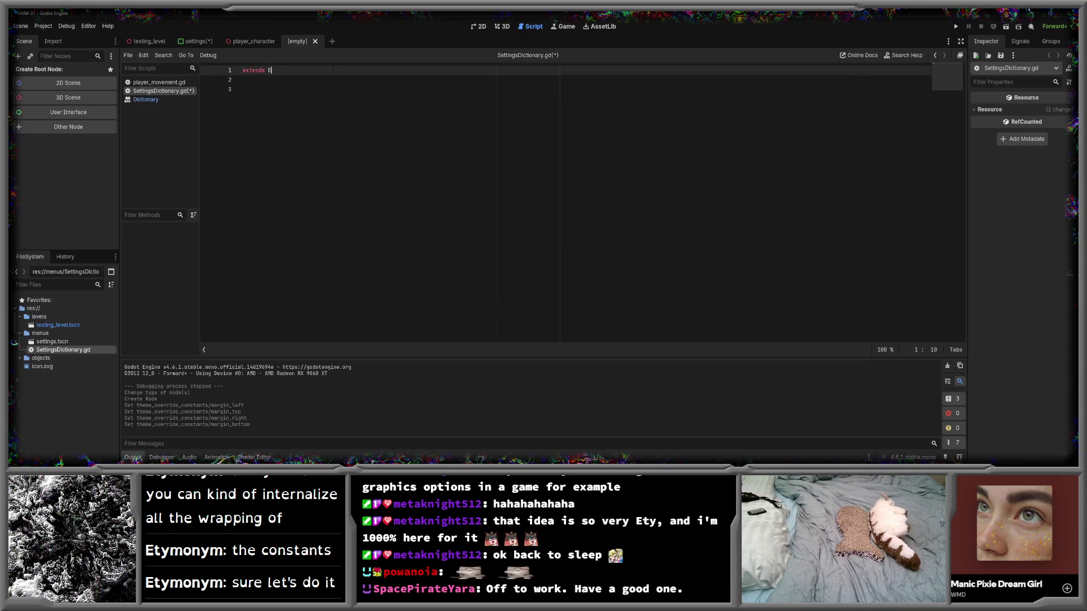
{"action": "type", "text": "ict"}
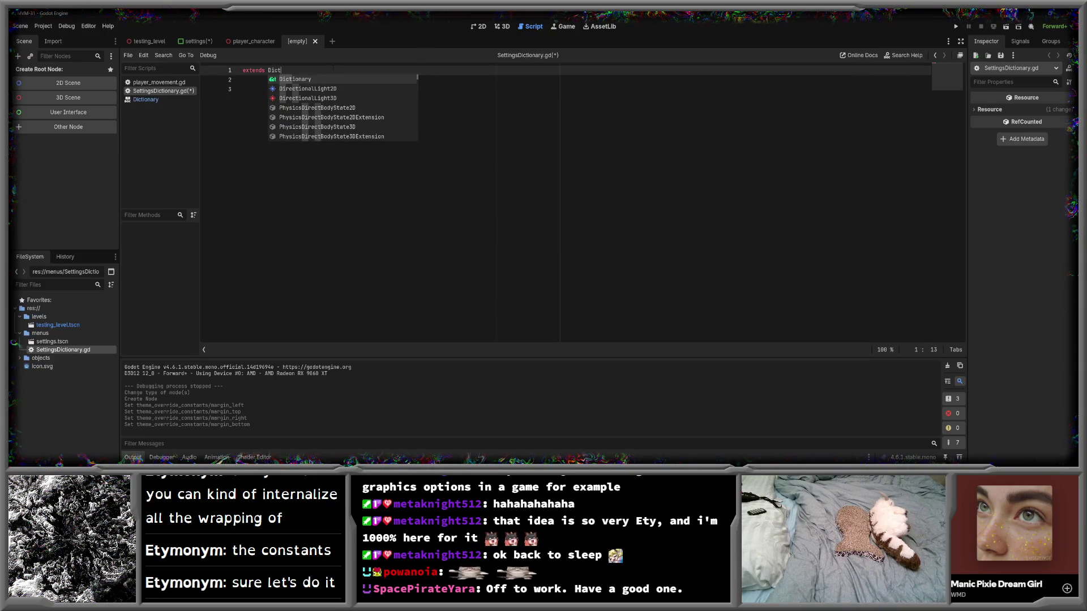
{"action": "key", "text": "Return"}
{"action": "key", "text": "Return"}
{"action": "left_click", "coordinate": [244, 89]}
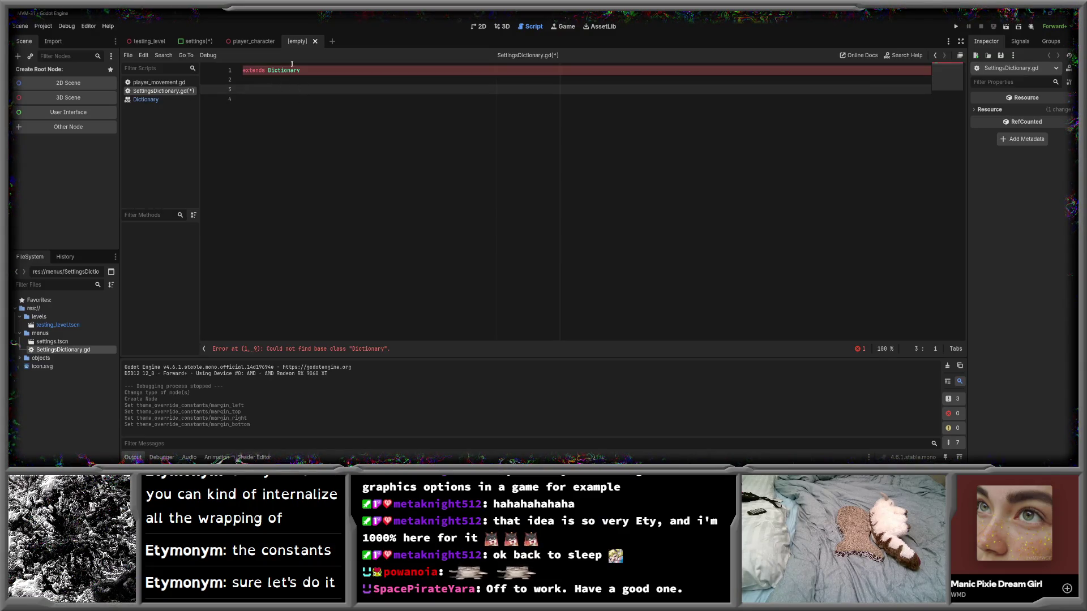
{"action": "key", "text": "ctrl+s"}
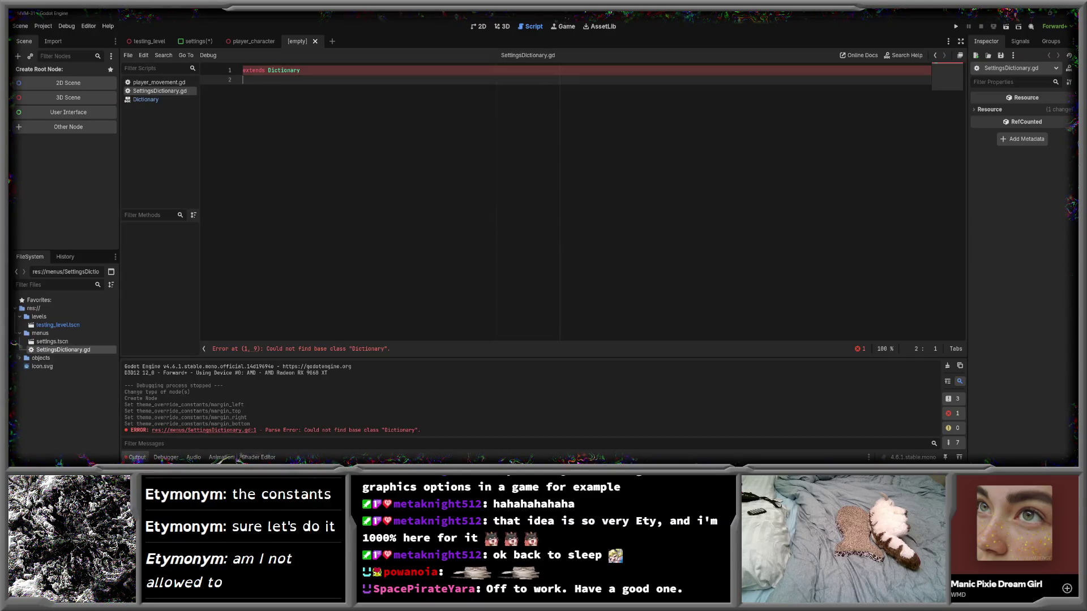
- View the Dictionary class documentation, then return to SettingsDictionary.gd
{"action": "mouse_move", "coordinate": [290, 70]}
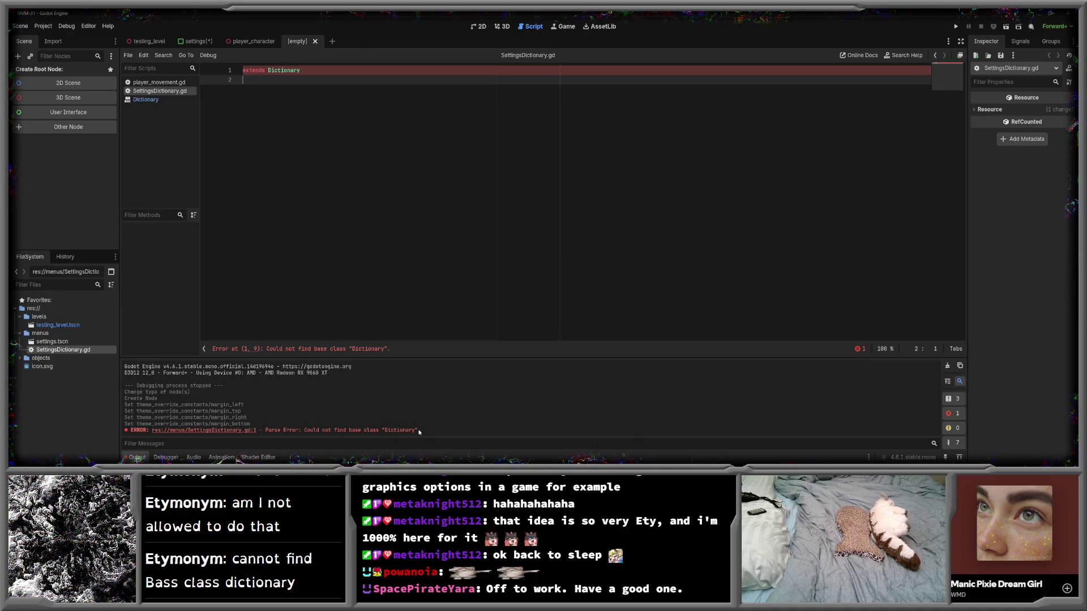
{"action": "left_click", "coordinate": [149, 101]}
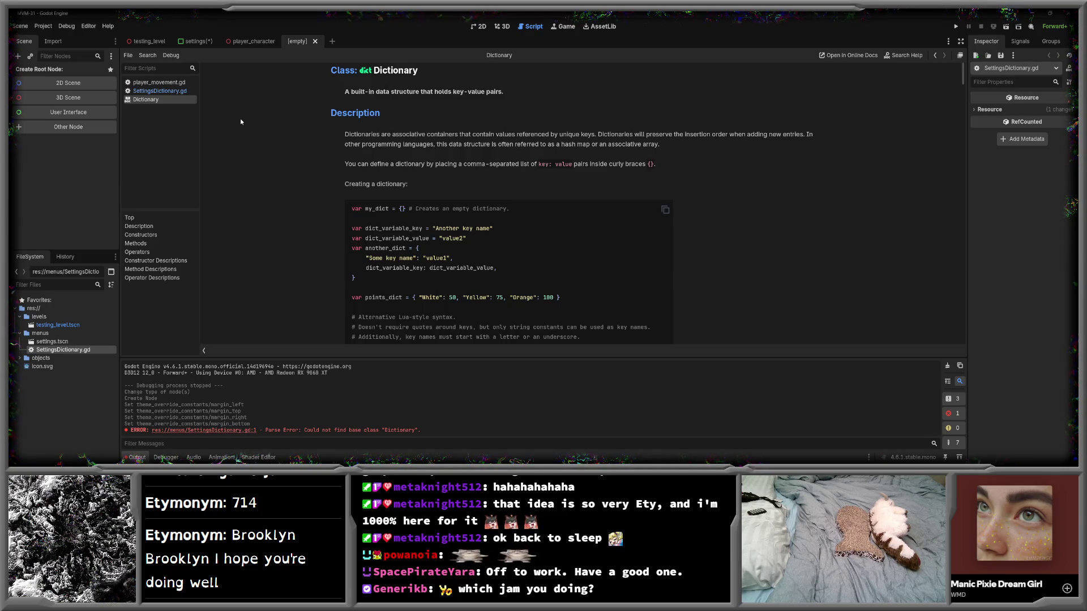
{"action": "left_click", "coordinate": [160, 91]}
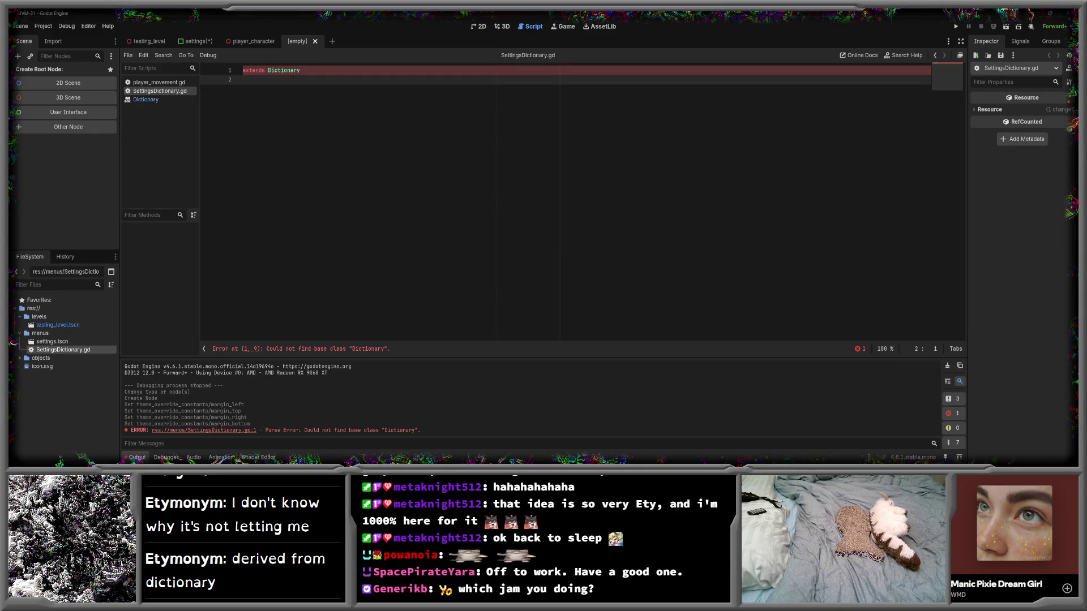
- Revert line 1 to extends Object and begin a var declaration on line 3
{"action": "key", "text": "Return"}
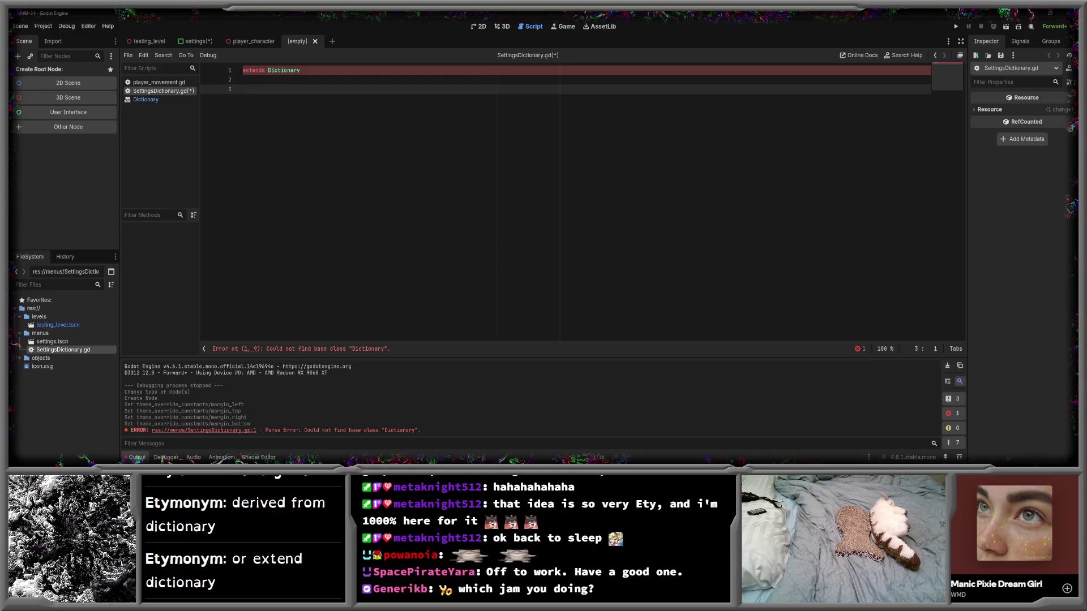
{"action": "left_click", "coordinate": [270, 70]}
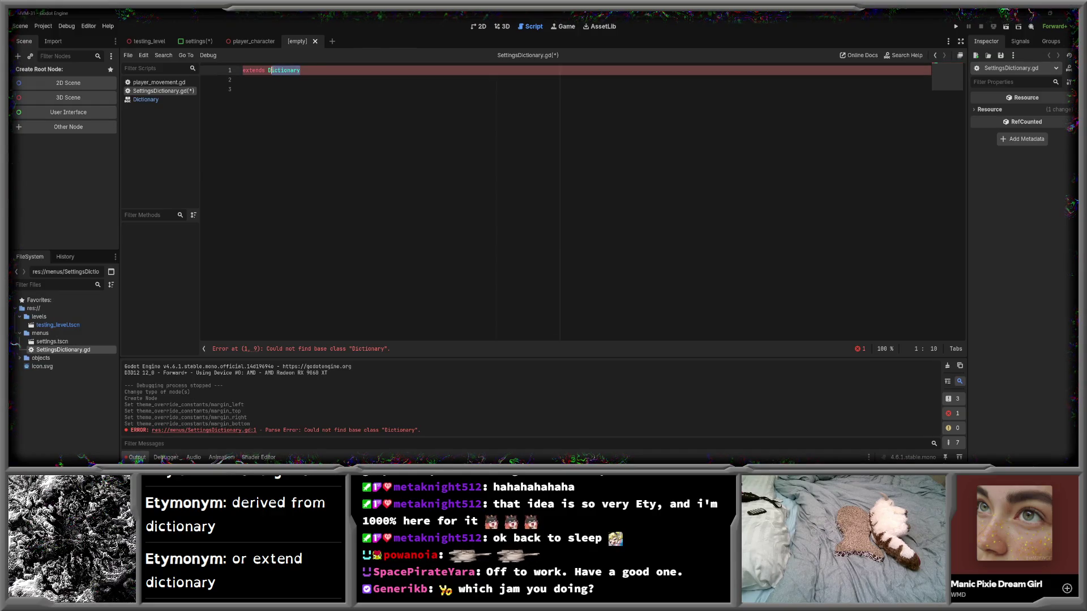
{"action": "mouse_move", "coordinate": [271, 70]}
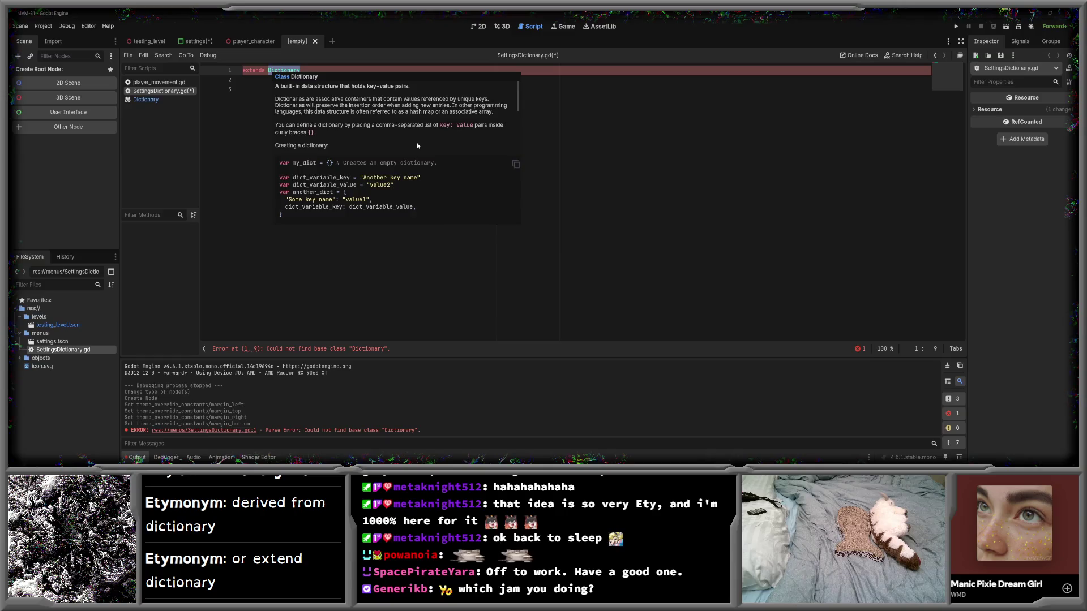
{"action": "type", "text": "Object"}
{"action": "left_click", "coordinate": [243, 89]}
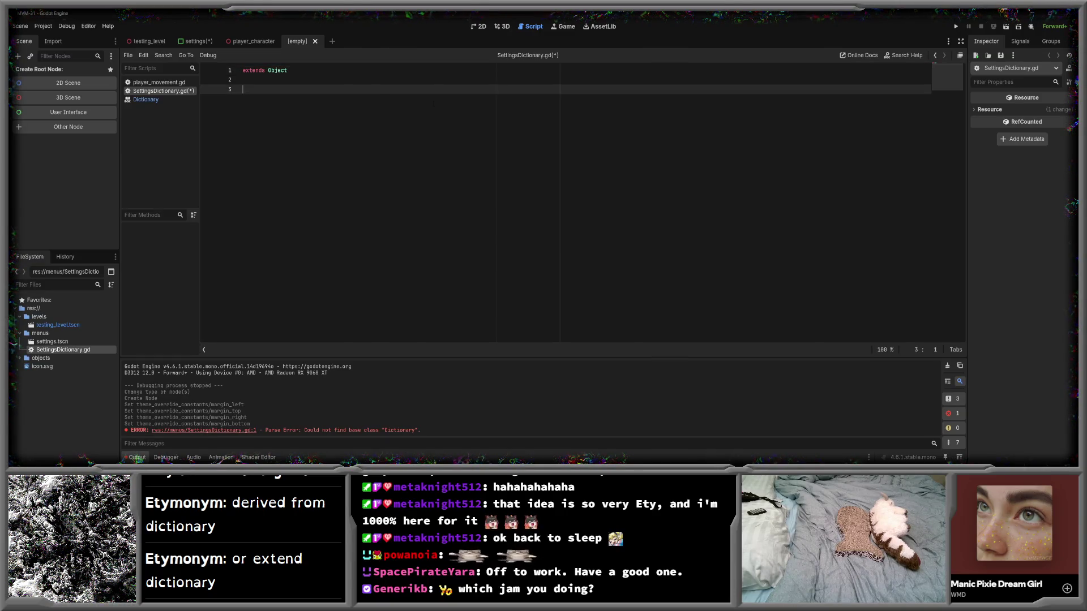
{"action": "type", "text": "var "}
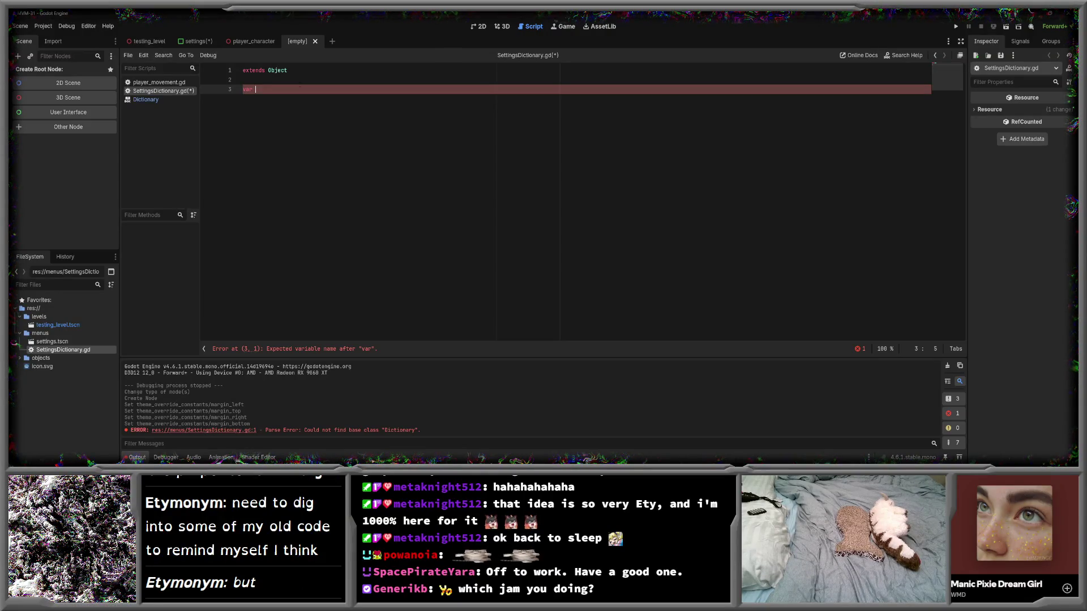
- Declare var settings: Dictionary and var name: String on consecutive lines
{"action": "type", "text": "settings = "}
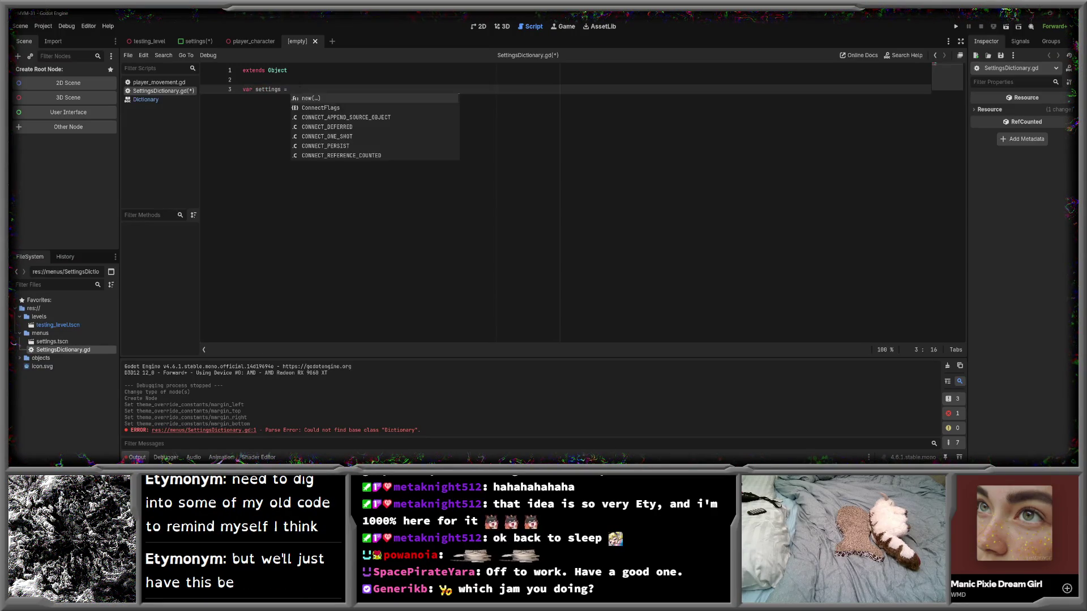
{"action": "type", "text": "{}"}
{"action": "key", "text": "Return"}
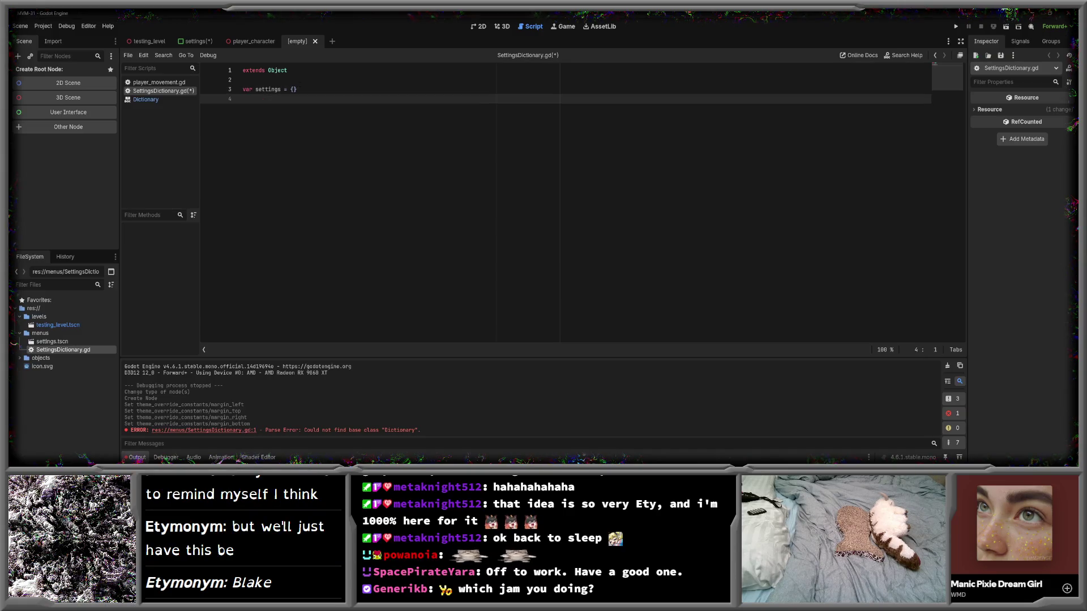
{"action": "type", "text": "var name ="}
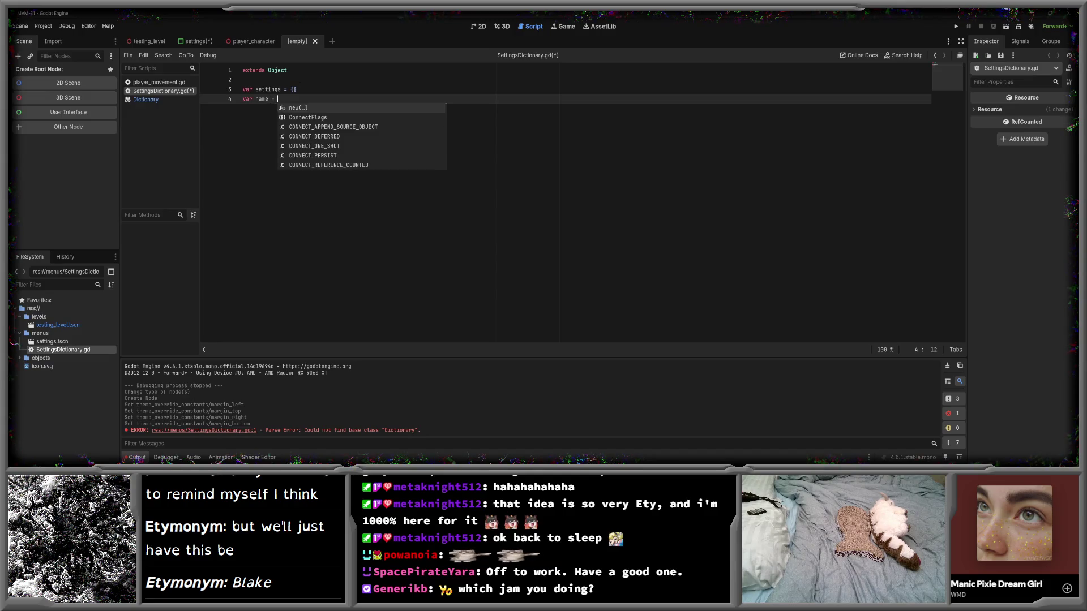
{"action": "key", "text": "BackSpace"}
{"action": "key", "text": "BackSpace"}
{"action": "key", "text": "BackSpace"}
{"action": "type", "text": ": String"}
{"action": "left_click", "coordinate": [331, 89]}
{"action": "key", "text": "BackSpace"}
{"action": "key", "text": "BackSpace"}
{"action": "key", "text": "BackSpace"}
{"action": "type", "text": ": Dictionary"}
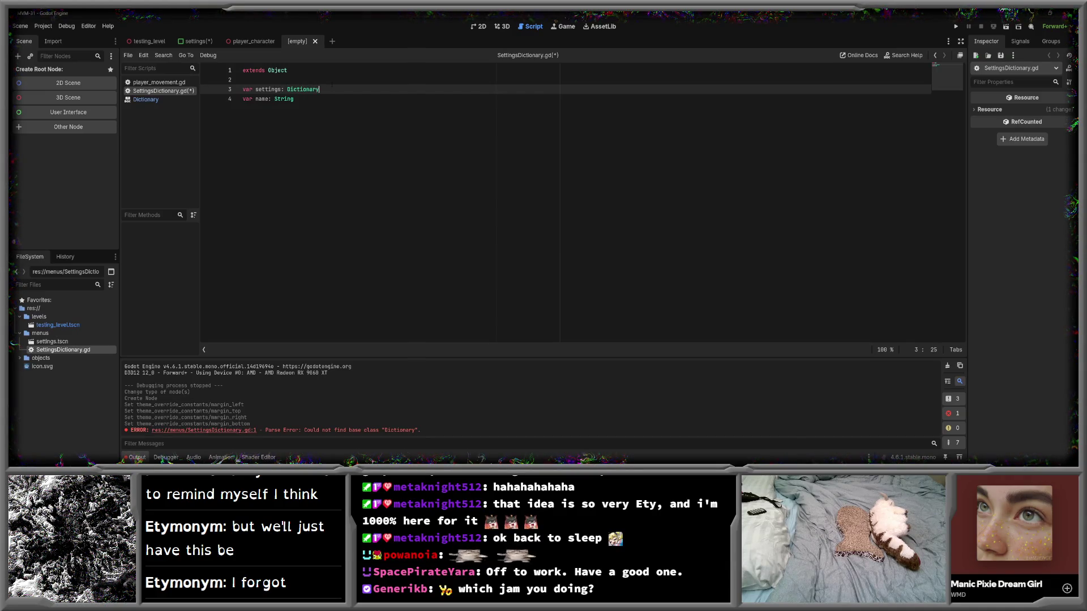
- Add blank lines between and below the two declarations, ending on line 7
{"action": "left_click", "coordinate": [351, 99]}
{"action": "key", "text": "Return"}
{"action": "key", "text": "Return"}
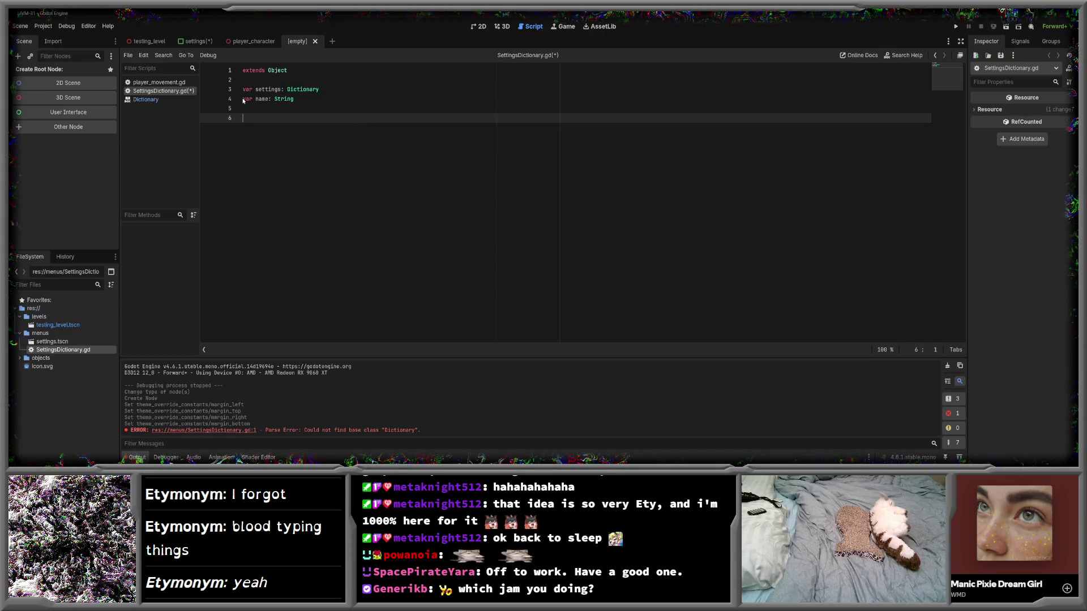
{"action": "key", "text": "Up"}
{"action": "key", "text": "Up"}
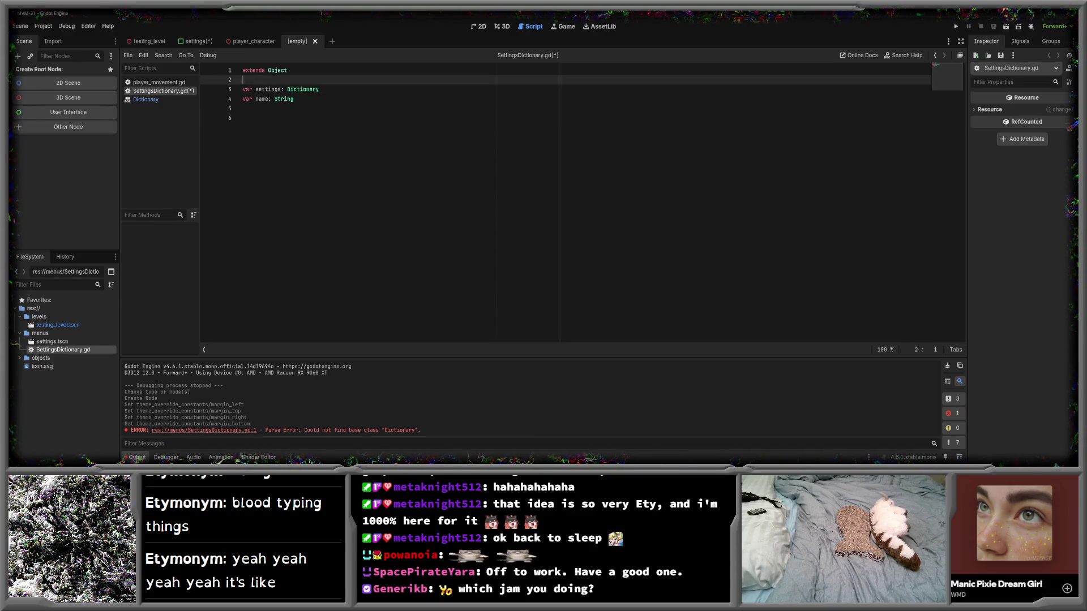
{"action": "left_click", "coordinate": [319, 89]}
{"action": "key", "text": "Return"}
{"action": "left_click", "coordinate": [313, 107]}
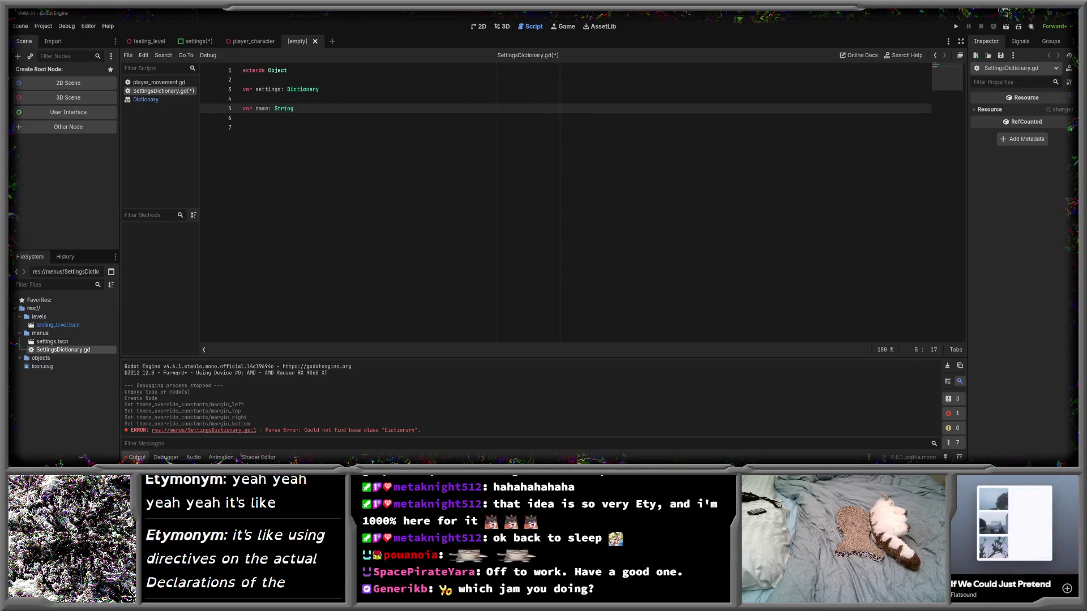
{"action": "key", "text": "Up"}
{"action": "key", "text": "Up"}
{"action": "key", "text": "Down"}
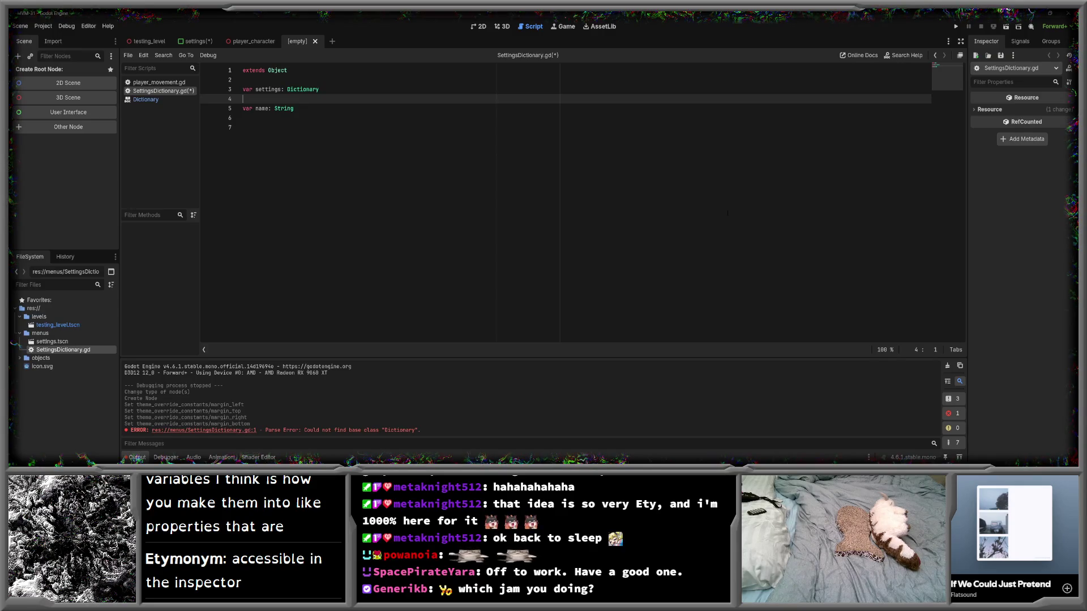
{"action": "left_click", "coordinate": [243, 127]}
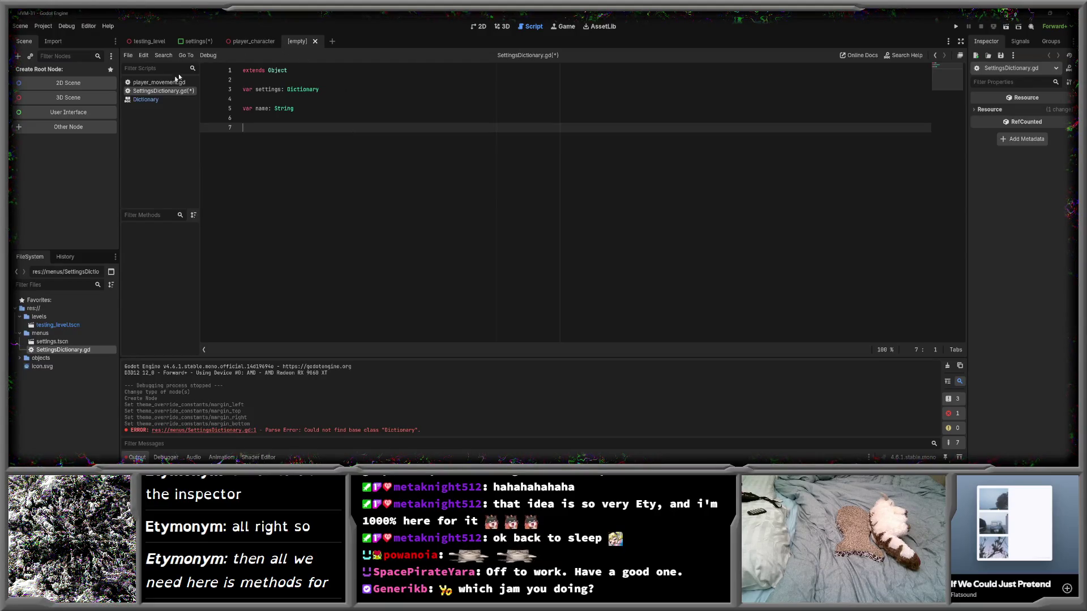
- Type func add_volume_meter on line 7 and start its body line
{"action": "left_click", "coordinate": [158, 83]}
{"action": "left_click", "coordinate": [162, 91]}
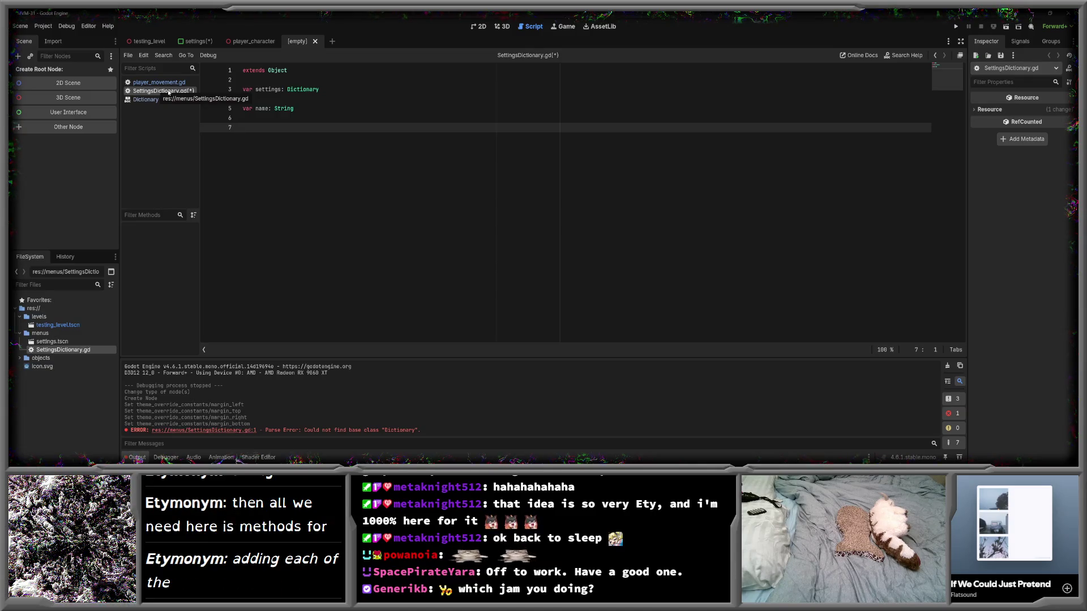
{"action": "type", "text": "func "}
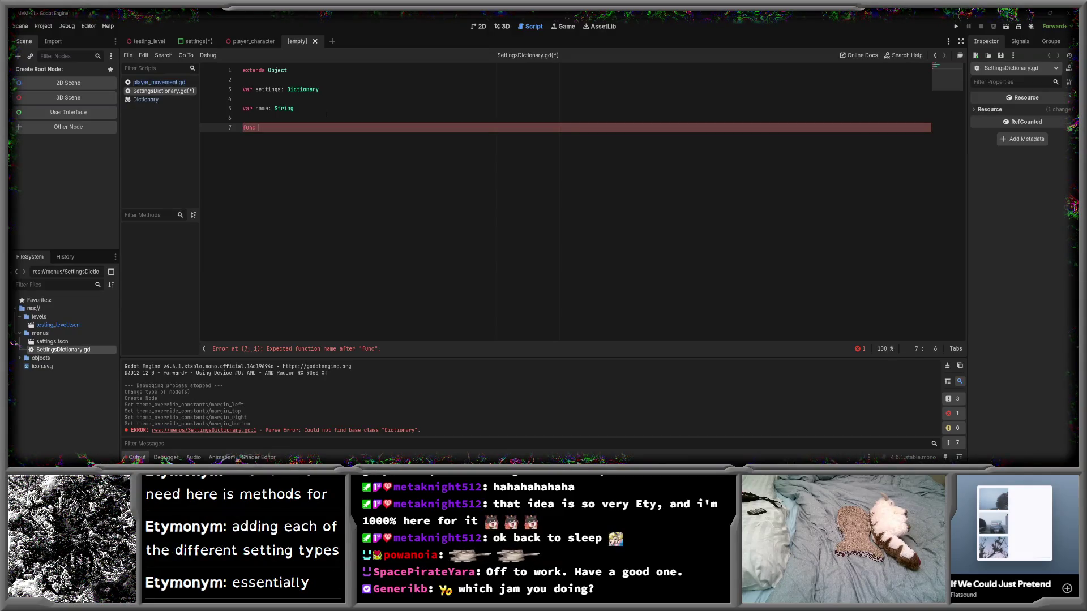
{"action": "type", "text": "add_"}
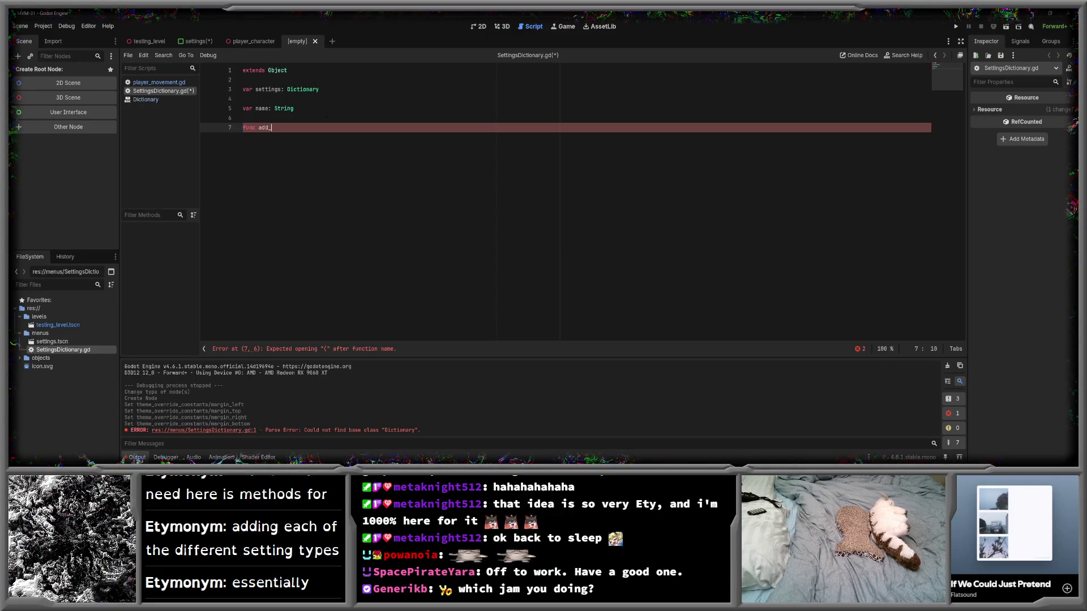
{"action": "type", "text": "vol"}
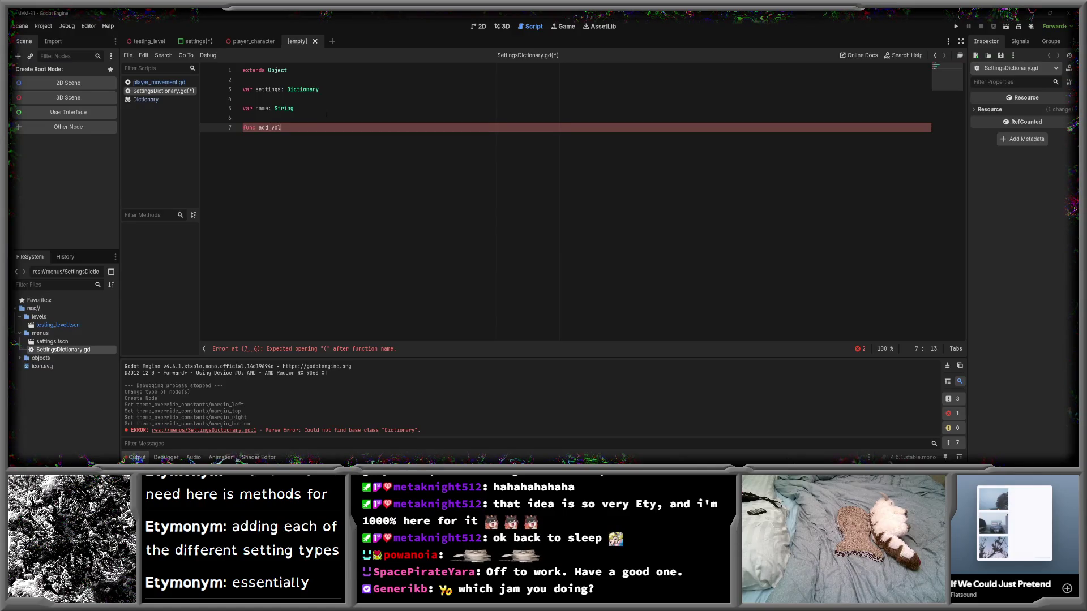
{"action": "type", "text": "ume_meter():"}
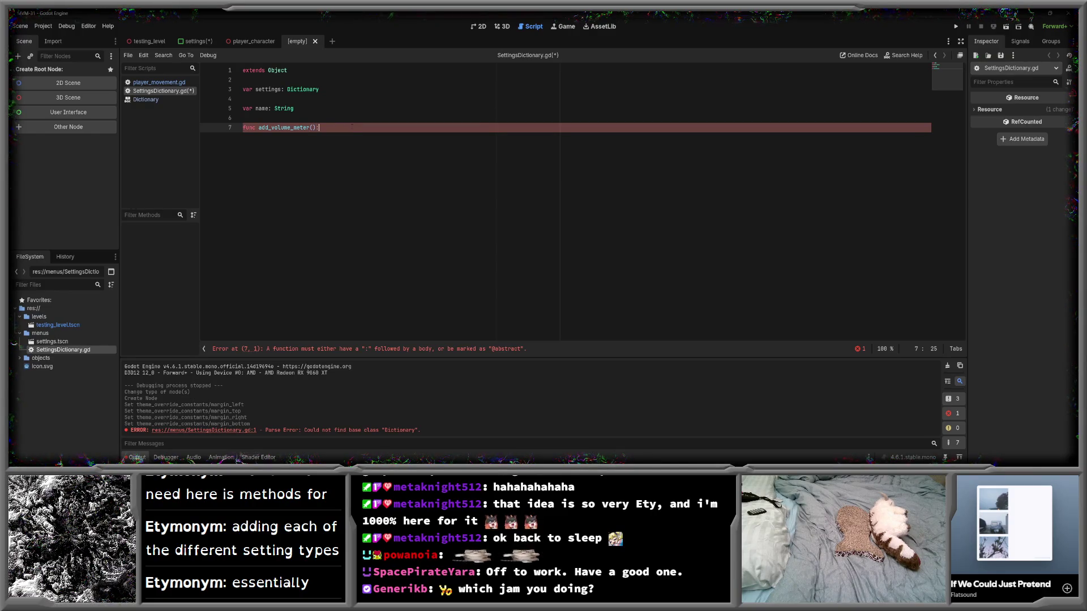
{"action": "key", "text": "Return"}
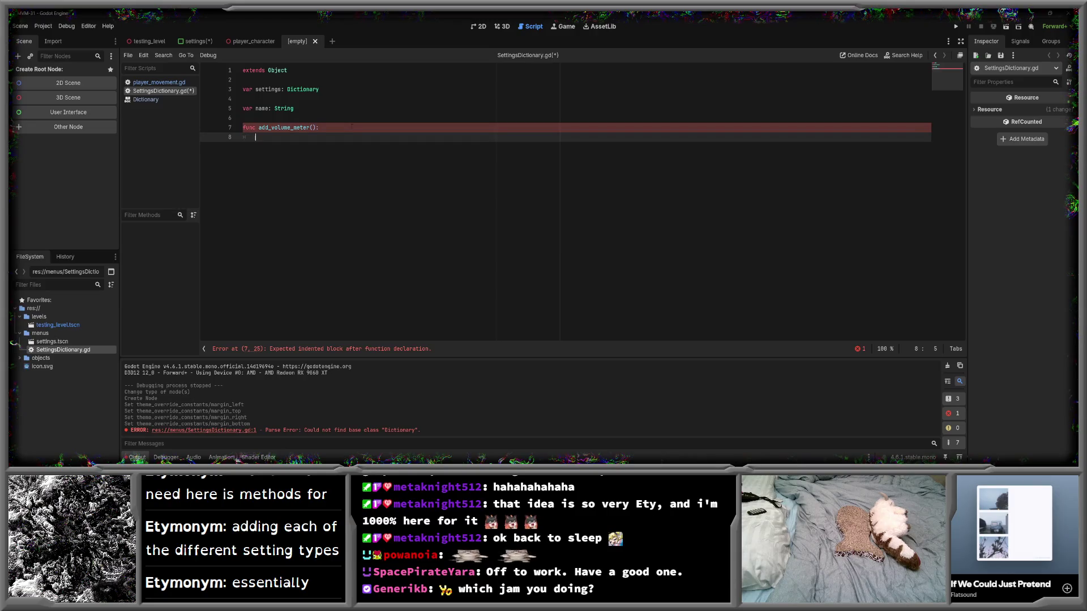
- Add the parameters label: String and an unfinished default: inside the parentheses
{"action": "key", "text": "Up"}
{"action": "key", "text": "End"}
{"action": "key", "text": "Left"}
{"action": "key", "text": "Left"}
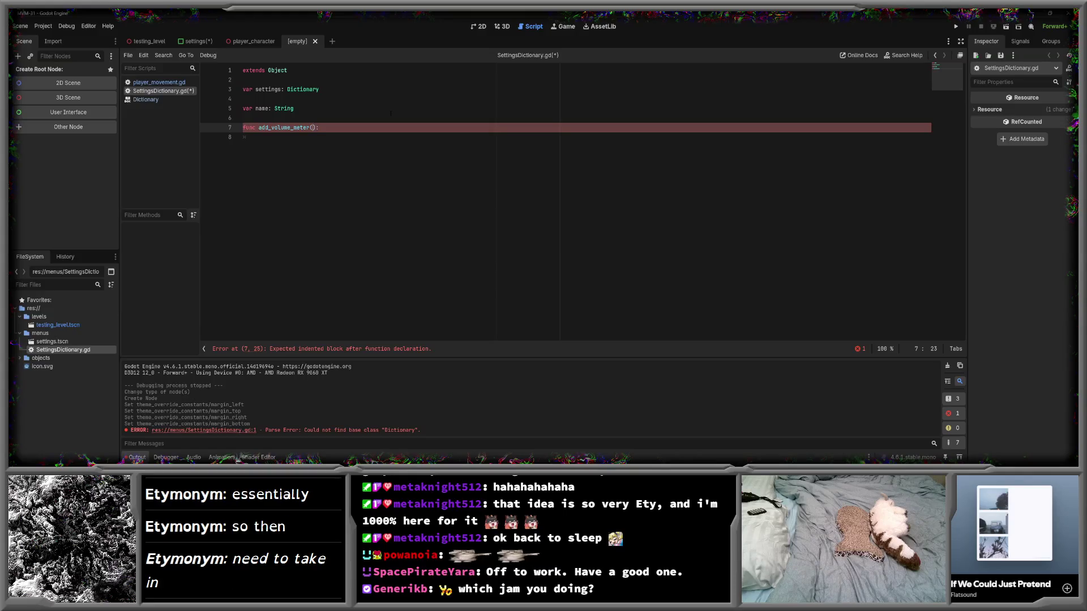
{"action": "type", "text": "label"}
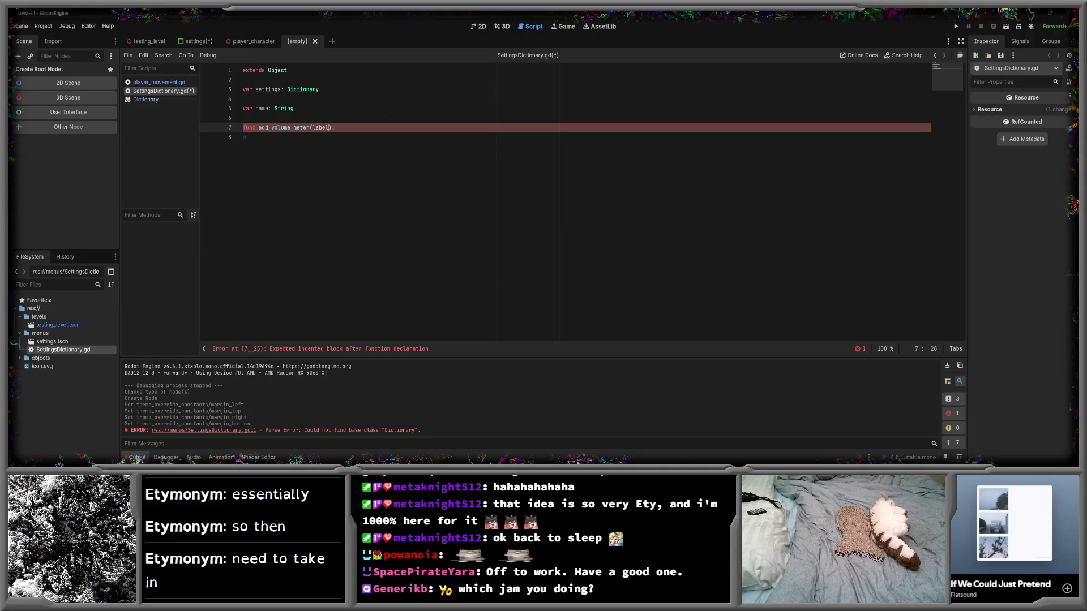
{"action": "type", "text": ": String,"}
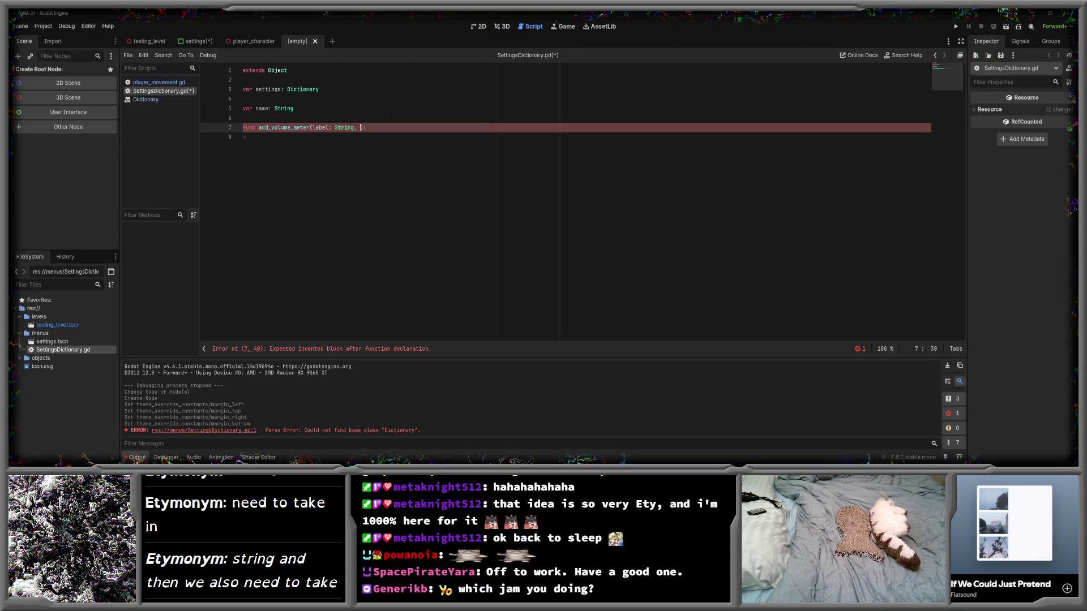
{"action": "type", "text": "default:"}
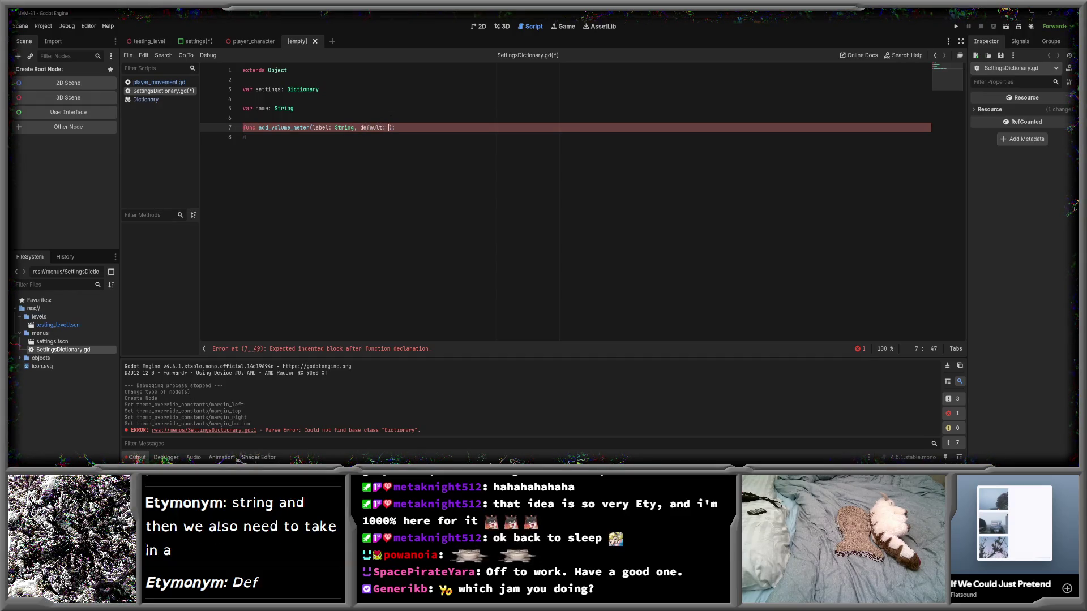
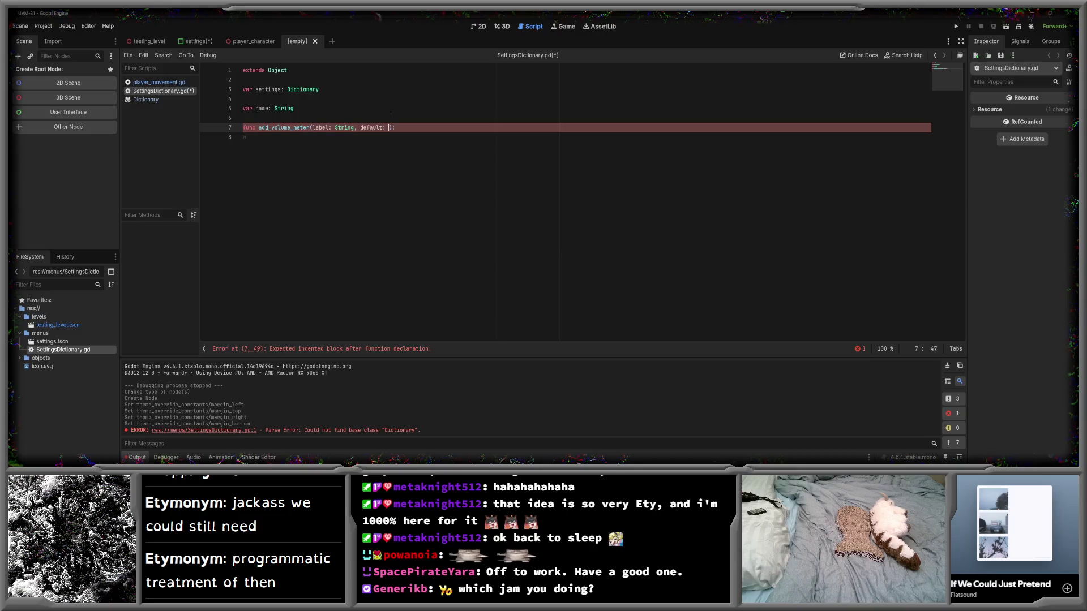
- Type add_volume_meter's default parameter as float and begin the body with 'settings.'
{"action": "type", "text": "float"}
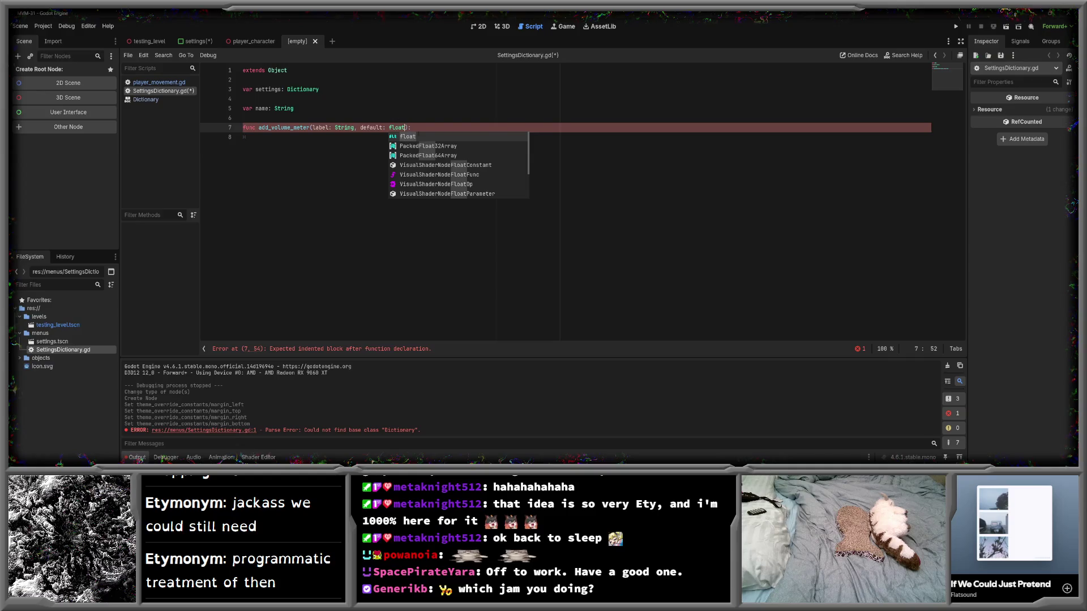
{"action": "left_click", "coordinate": [406, 137]}
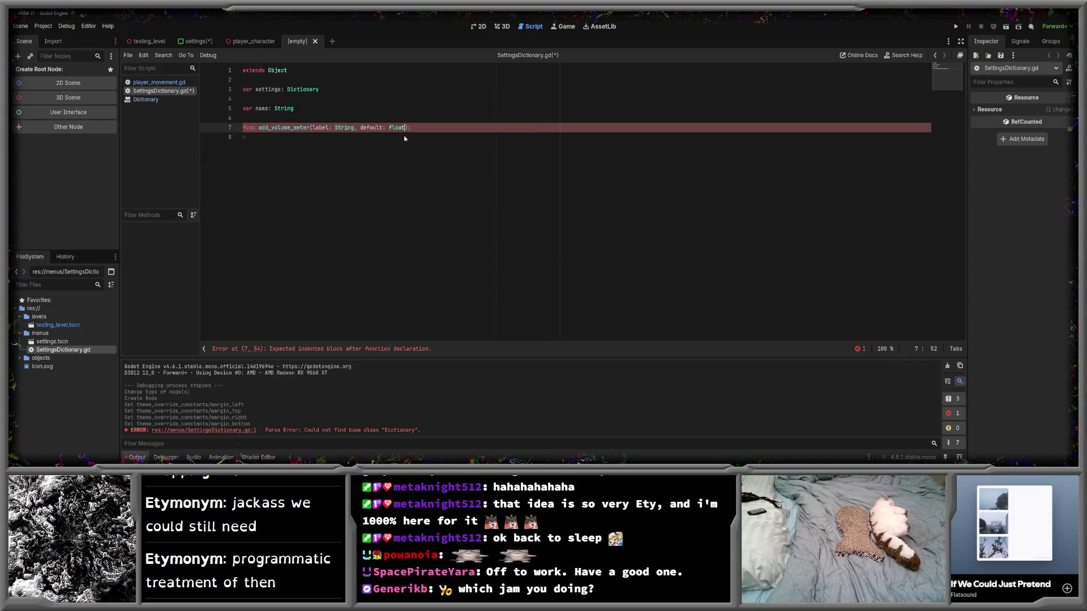
{"action": "key", "text": "Return"}
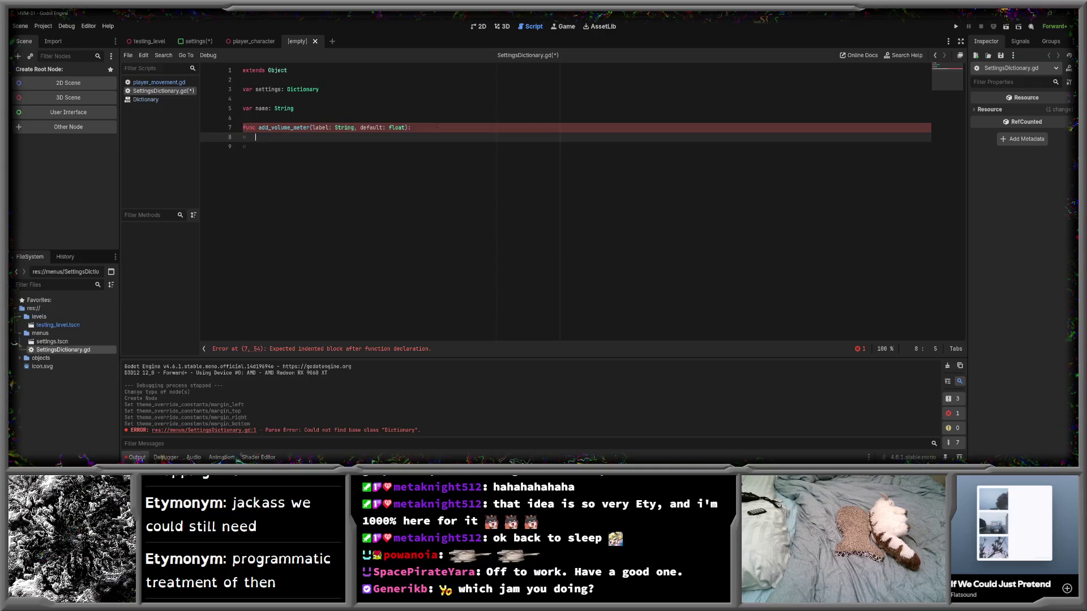
{"action": "type", "text": "settings."}
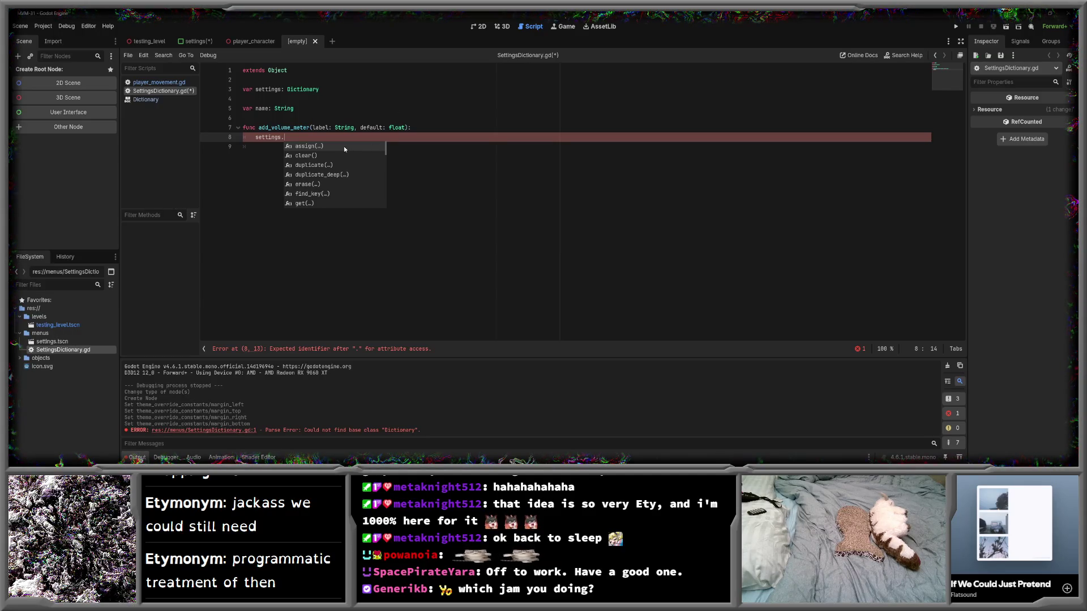
- Replace the suggested assign() with insert() on line 8 and save the script
{"action": "left_click", "coordinate": [318, 146]}
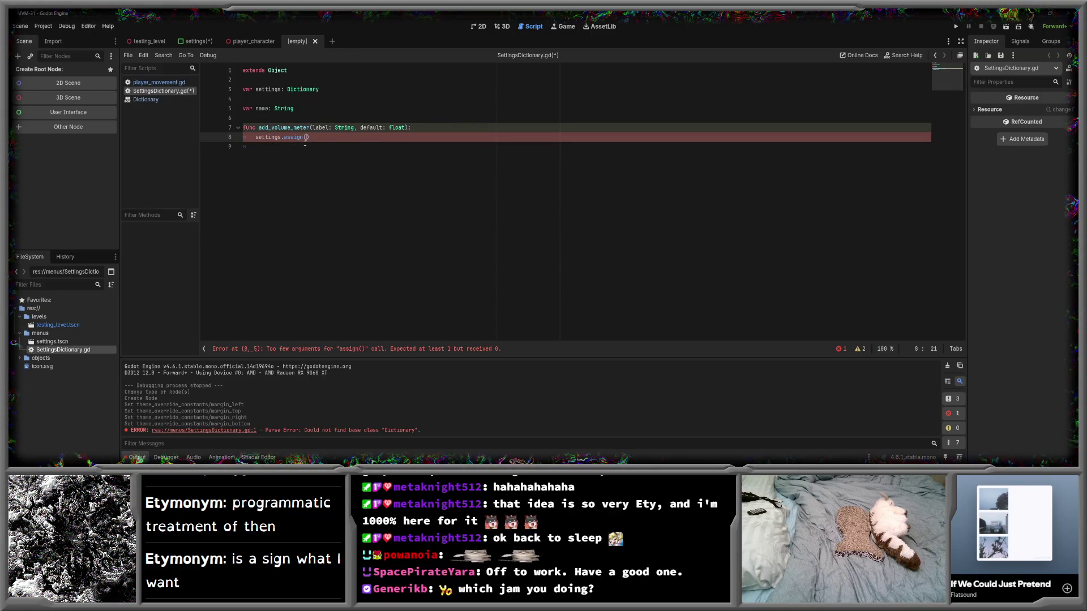
{"action": "mouse_move", "coordinate": [297, 138]}
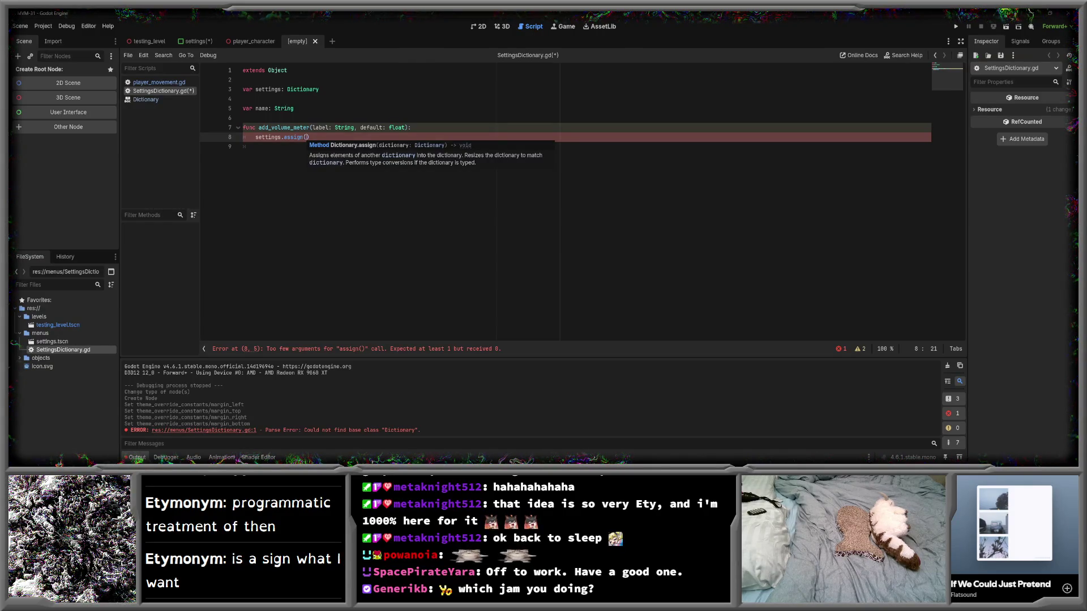
{"action": "left_click", "coordinate": [303, 138]}
{"action": "key", "text": "BackSpace"}
{"action": "key", "text": "BackSpace"}
{"action": "key", "text": "BackSpace"}
{"action": "key", "text": "Delete"}
{"action": "key", "text": "Delete"}
{"action": "type", "text": "insert("}
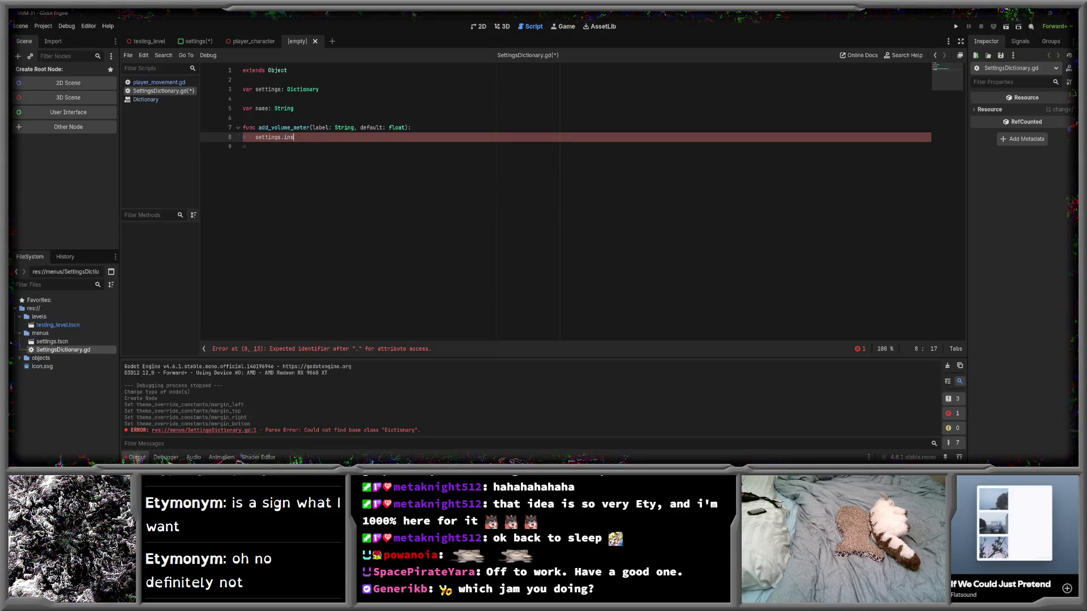
{"action": "left_click", "coordinate": [256, 147]}
{"action": "key", "text": "ctrl+s"}
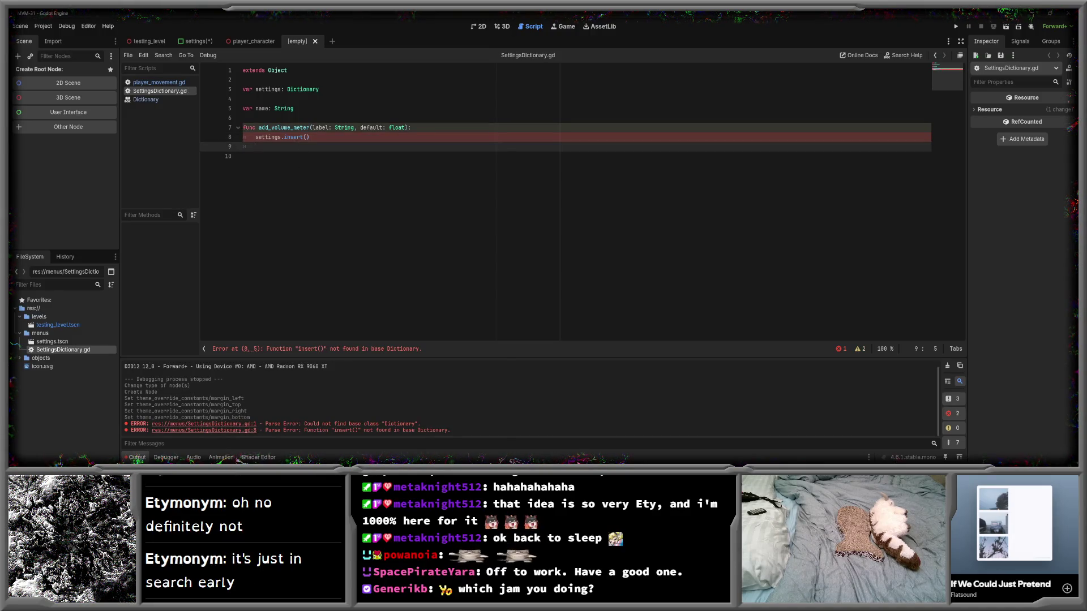
- Select the insert() call on line 8 and open the Dictionary class reference
{"action": "left_click", "coordinate": [299, 137]}
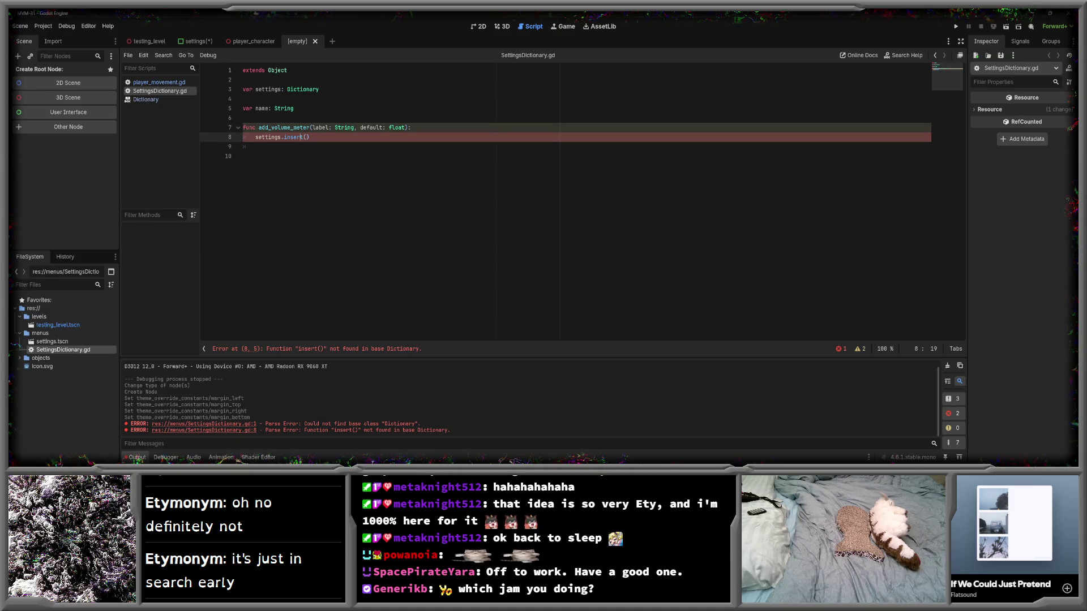
{"action": "left_click_drag", "start_coordinate": [309, 137], "coordinate": [285, 137]}
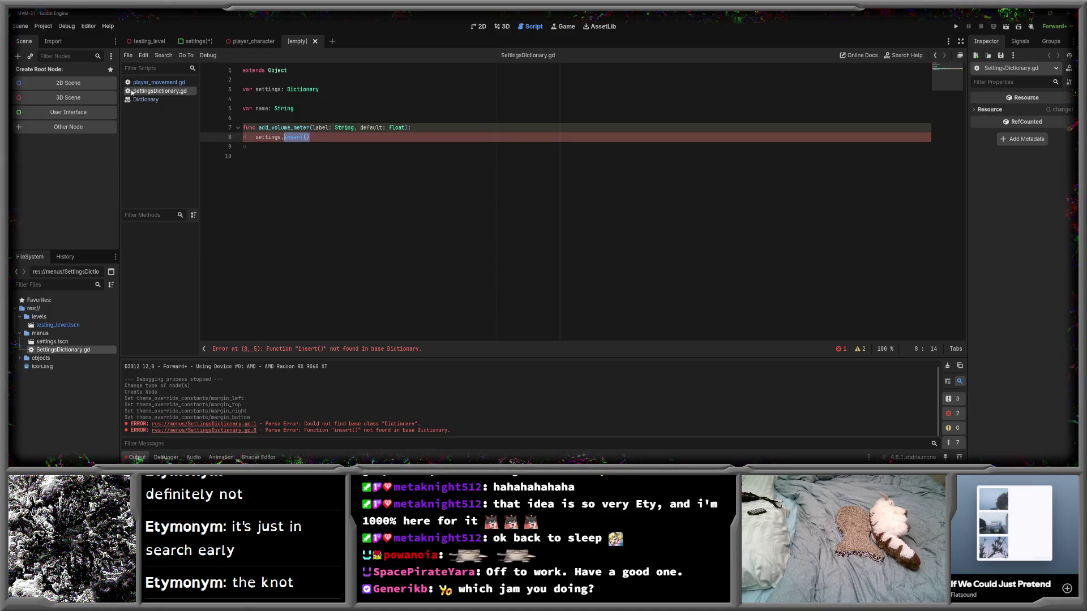
{"action": "left_click", "coordinate": [143, 99]}
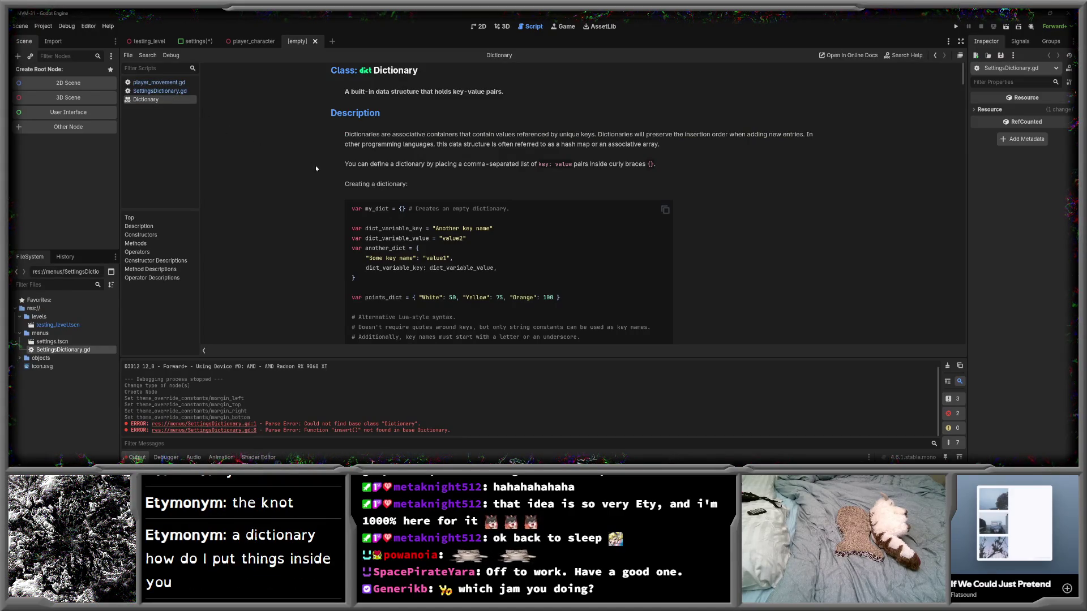
- Scroll the Dictionary reference to the adding-keys example, then return to SettingsDictionary.gd
{"action": "scroll", "coordinate": [316, 168], "scroll_direction": "down", "scroll_amount": 3}
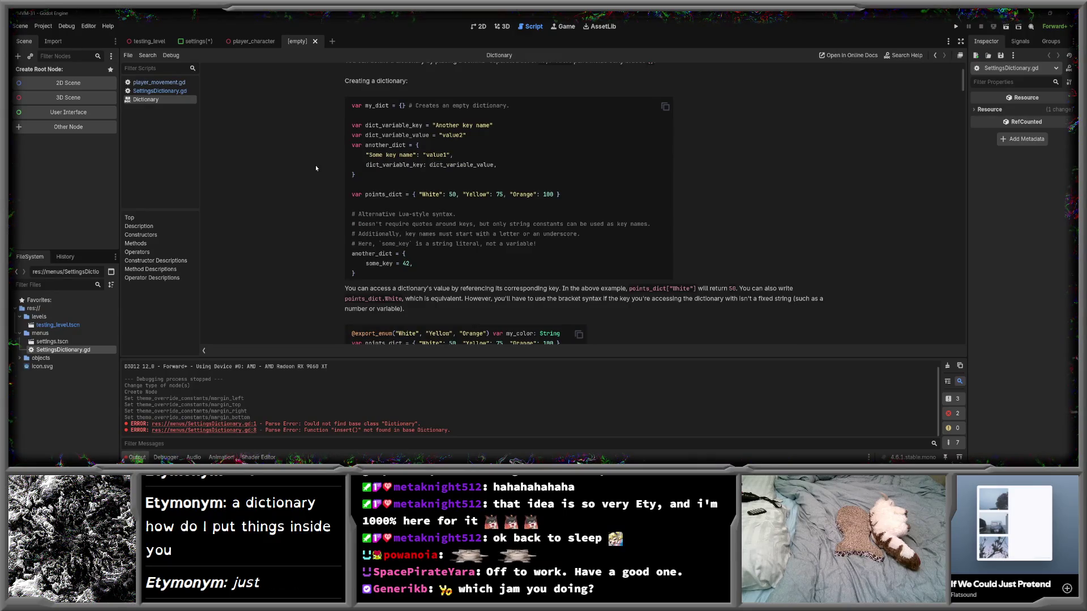
{"action": "scroll", "coordinate": [316, 168], "scroll_direction": "down", "scroll_amount": 2}
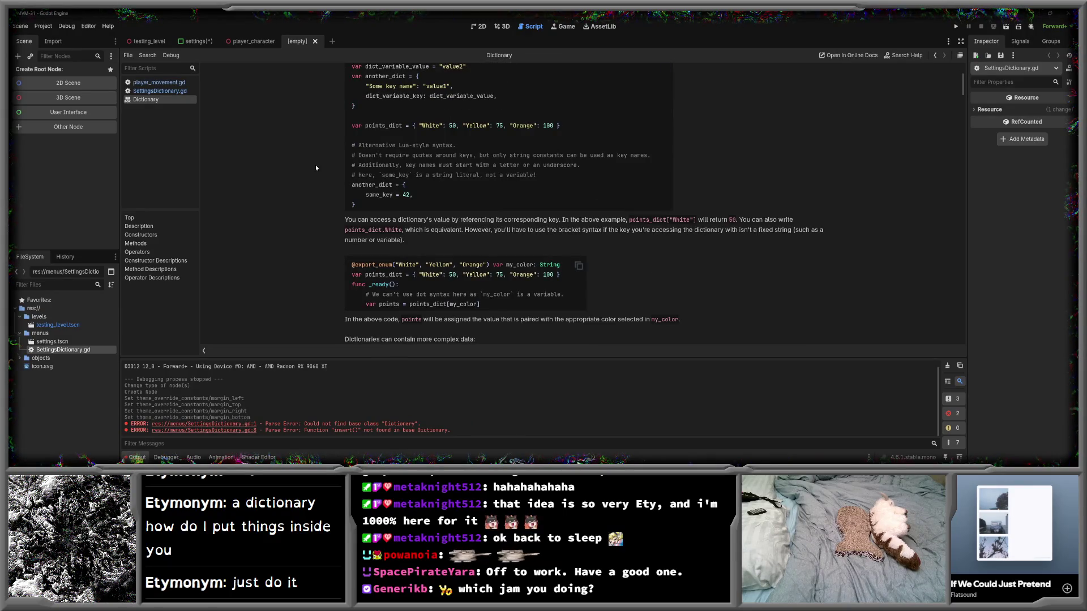
{"action": "scroll", "coordinate": [316, 168], "scroll_direction": "down", "scroll_amount": 3}
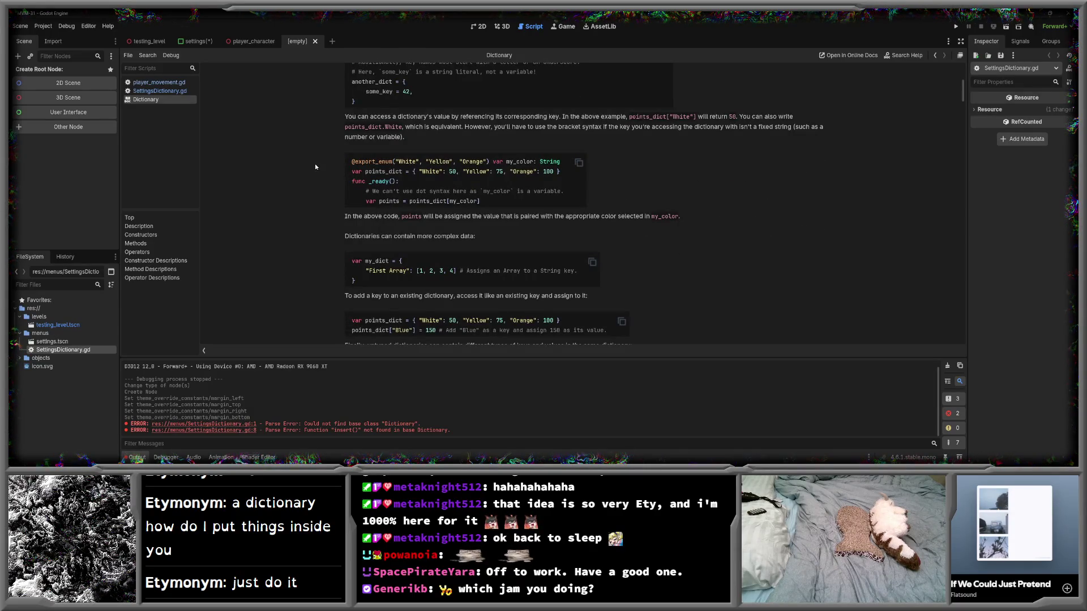
{"action": "scroll", "coordinate": [315, 164], "scroll_direction": "down", "scroll_amount": 2}
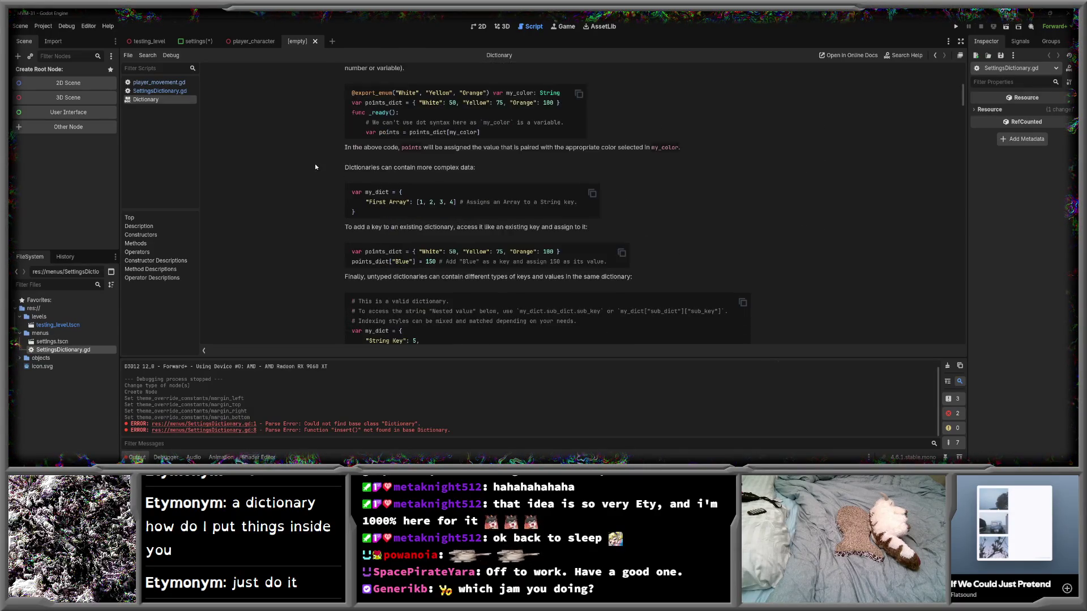
{"action": "left_click", "coordinate": [146, 93]}
{"action": "left_click", "coordinate": [364, 137]}
- Rewrite line 8 as settings[label] = default and tidy the blank lines below it
{"action": "key", "text": "BackSpace"}
{"action": "key", "text": "BackSpace"}
{"action": "key", "text": "BackSpace"}
{"action": "type", "text": "s["}
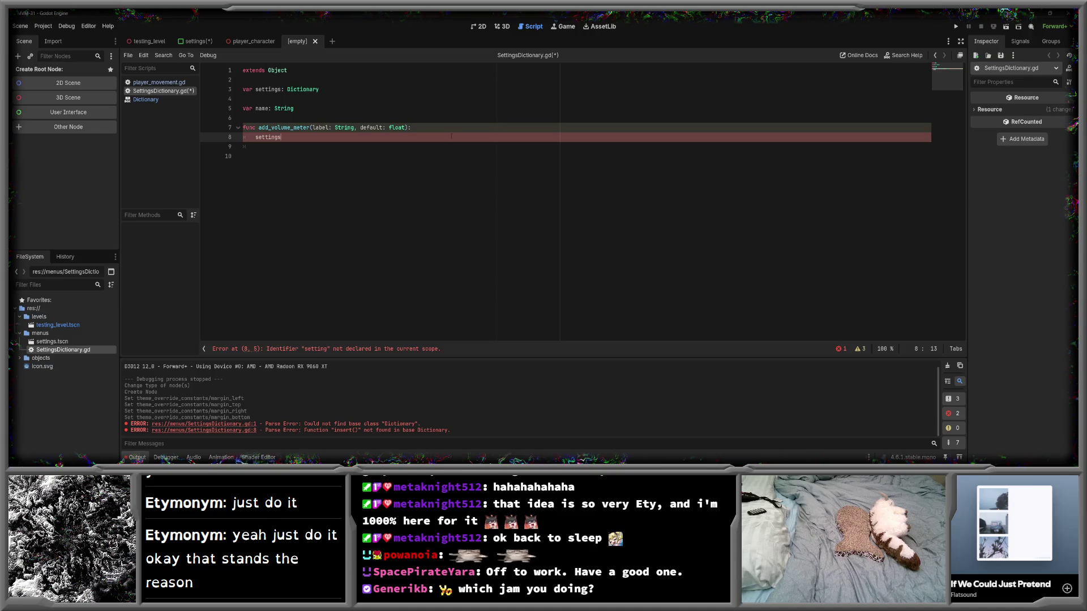
{"action": "type", "text": "label"}
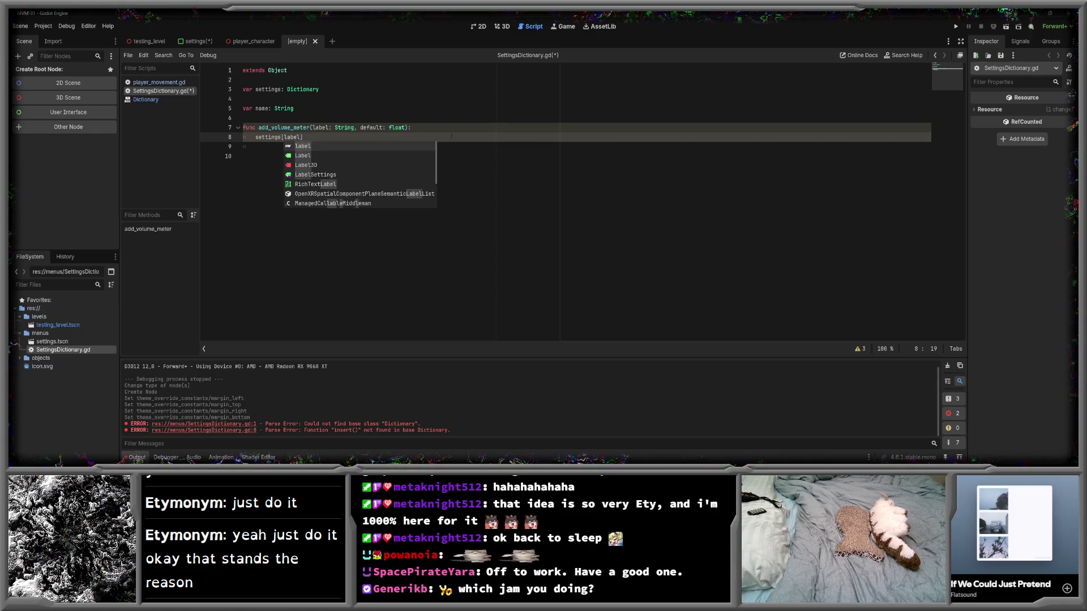
{"action": "type", "text": "] = "}
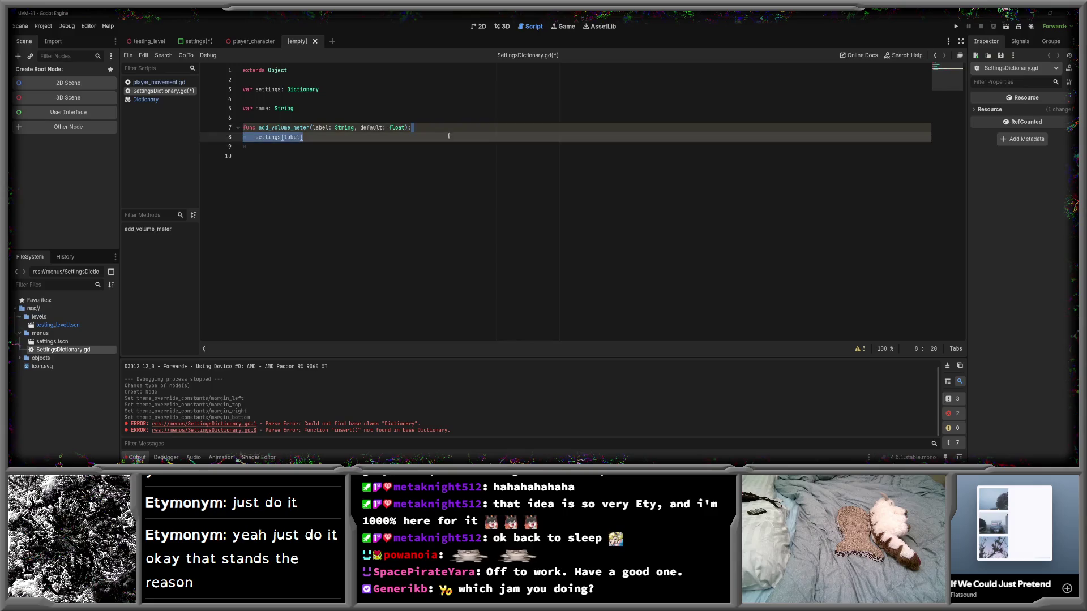
{"action": "type", "text": "default"}
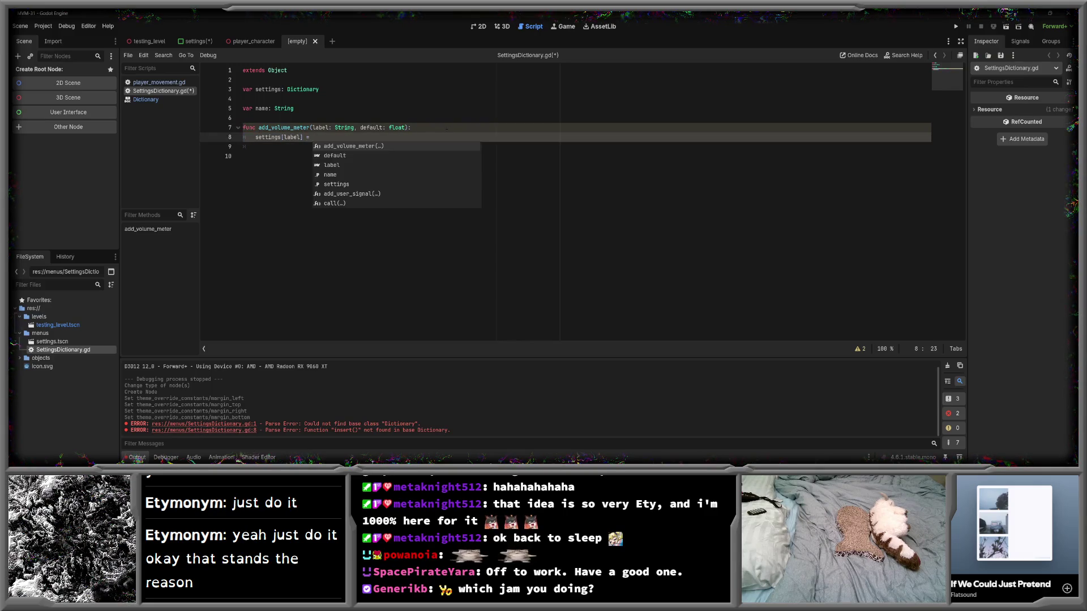
{"action": "key", "text": "Escape"}
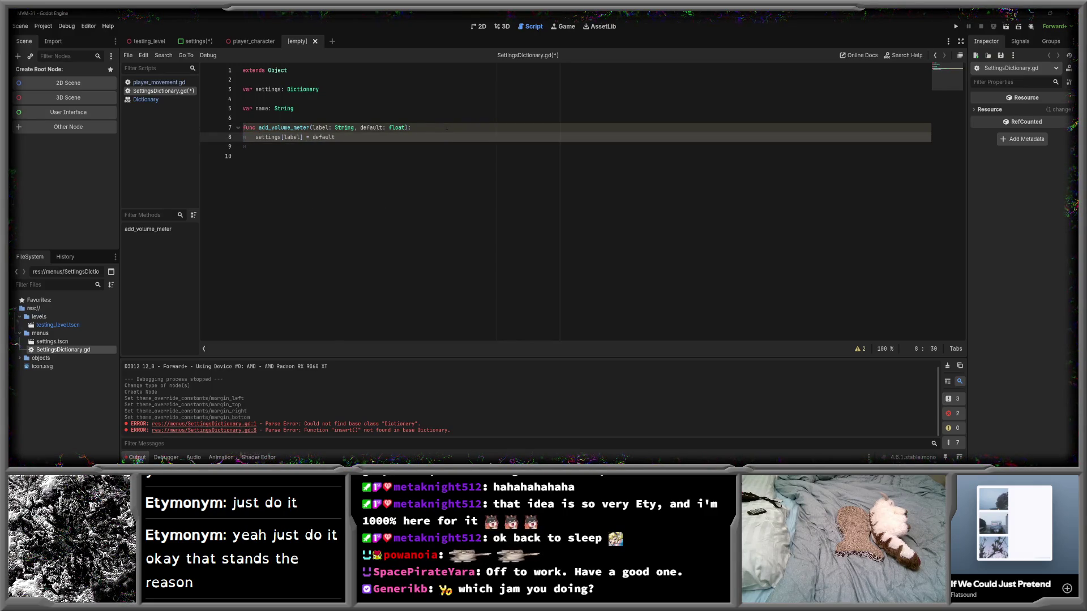
{"action": "left_click", "coordinate": [377, 147]}
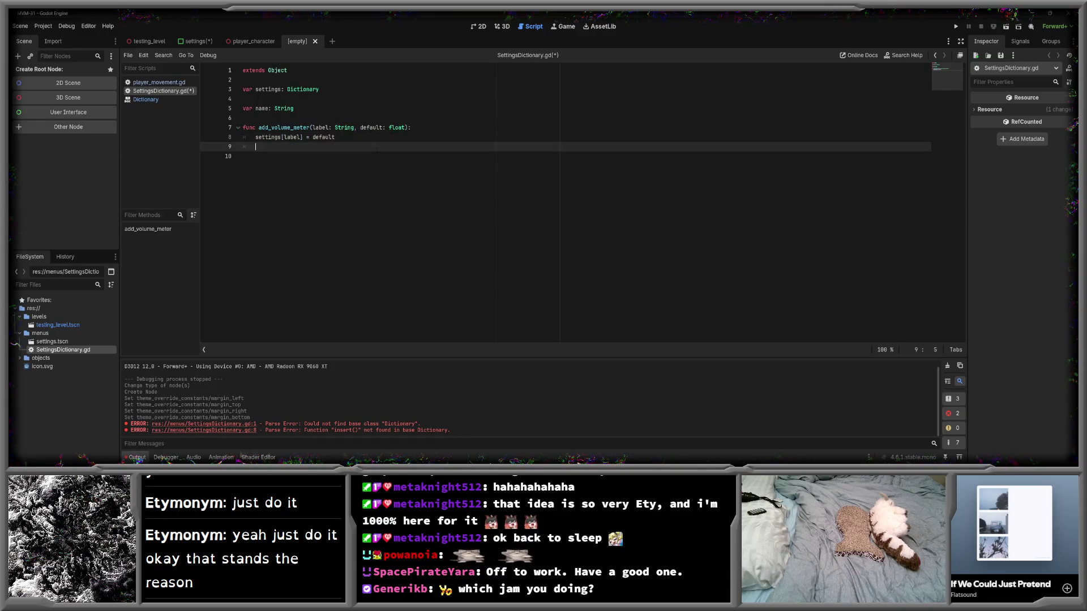
{"action": "key", "text": "BackSpace"}
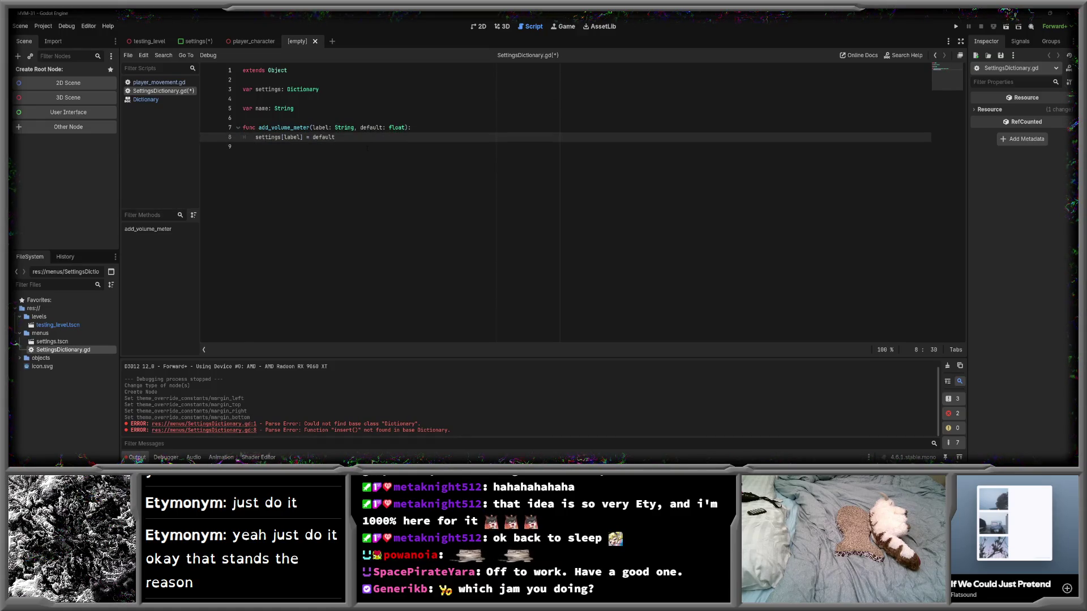
{"action": "key", "text": "Return"}
{"action": "key", "text": "Return"}
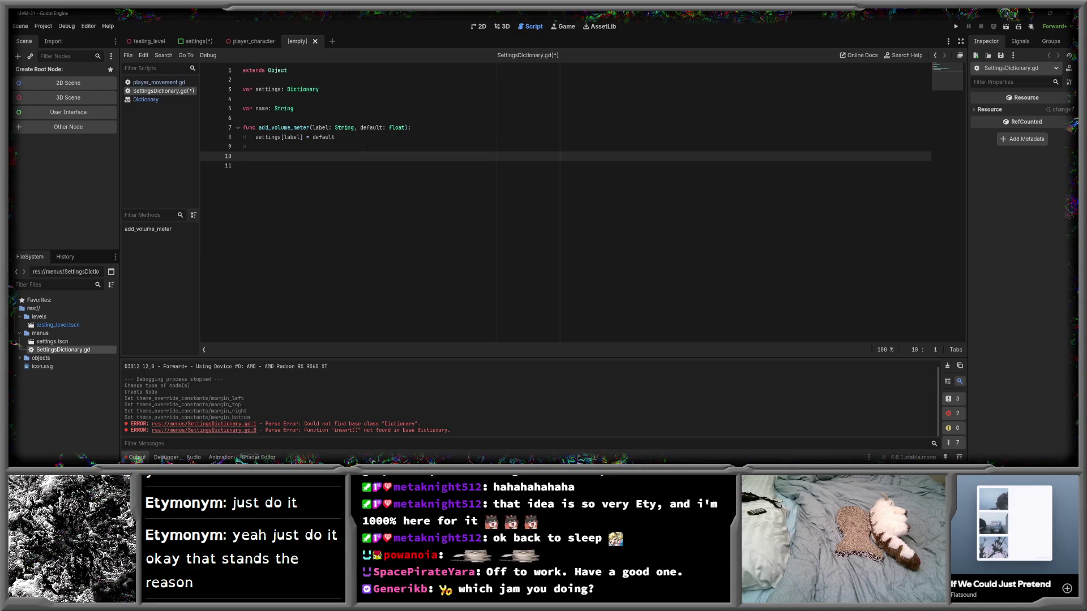
{"action": "left_click", "coordinate": [283, 137]}
{"action": "mouse_move", "coordinate": [284, 137]}
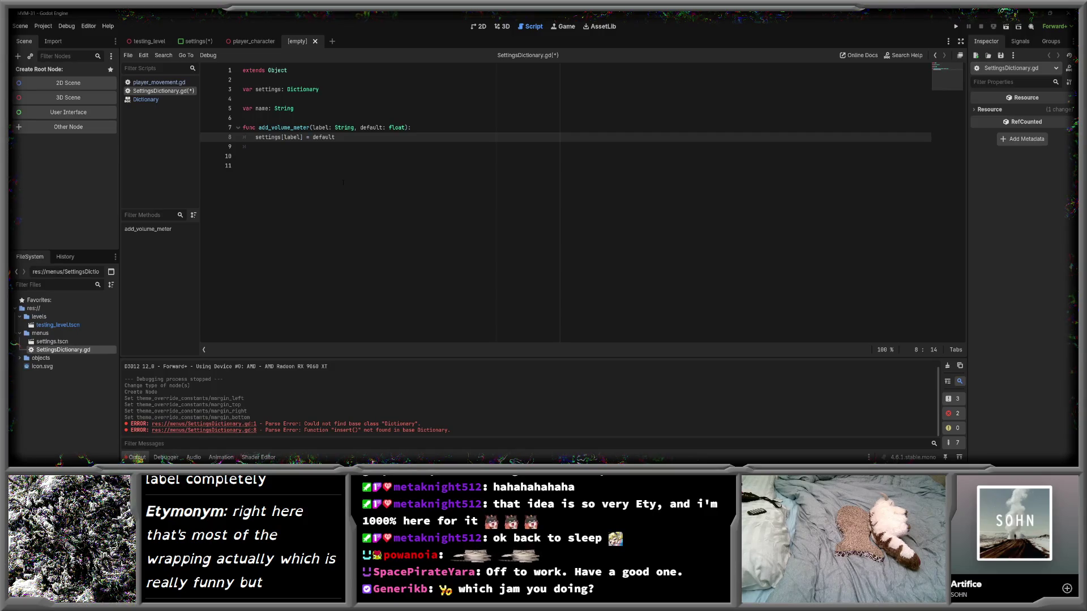
- Prefix line 8's key with name + " " + before label
{"action": "type", "text": "name "}
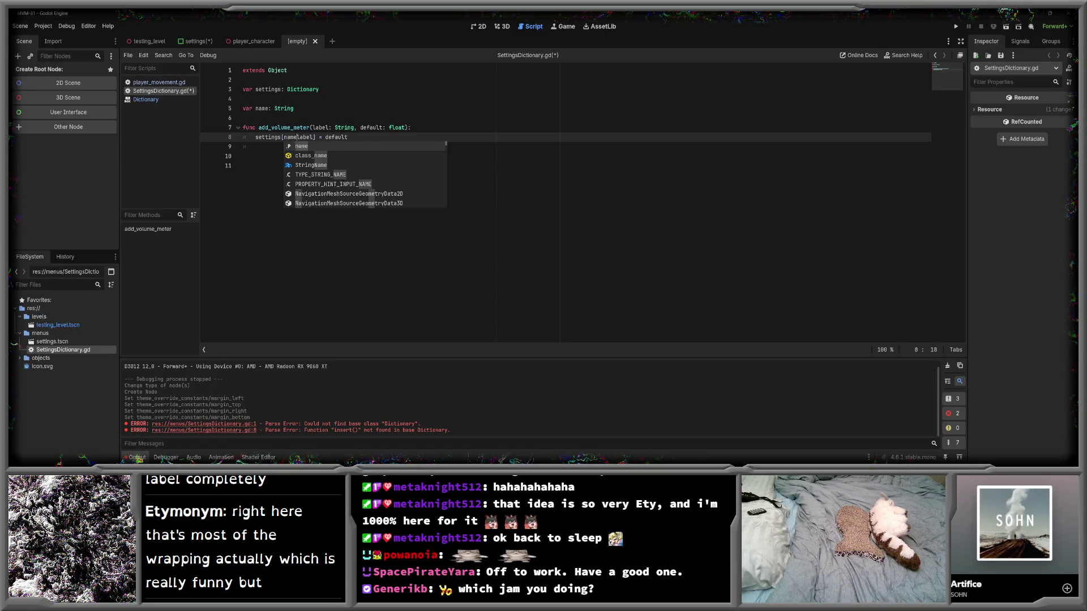
{"action": "type", "text": "+"}
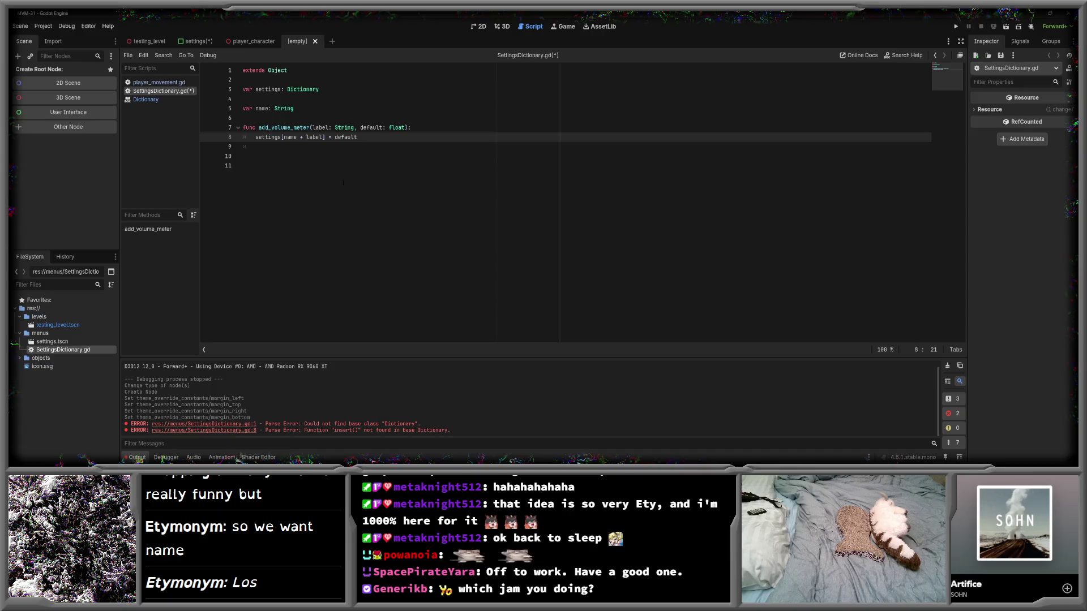
{"action": "type", "text": "\""}
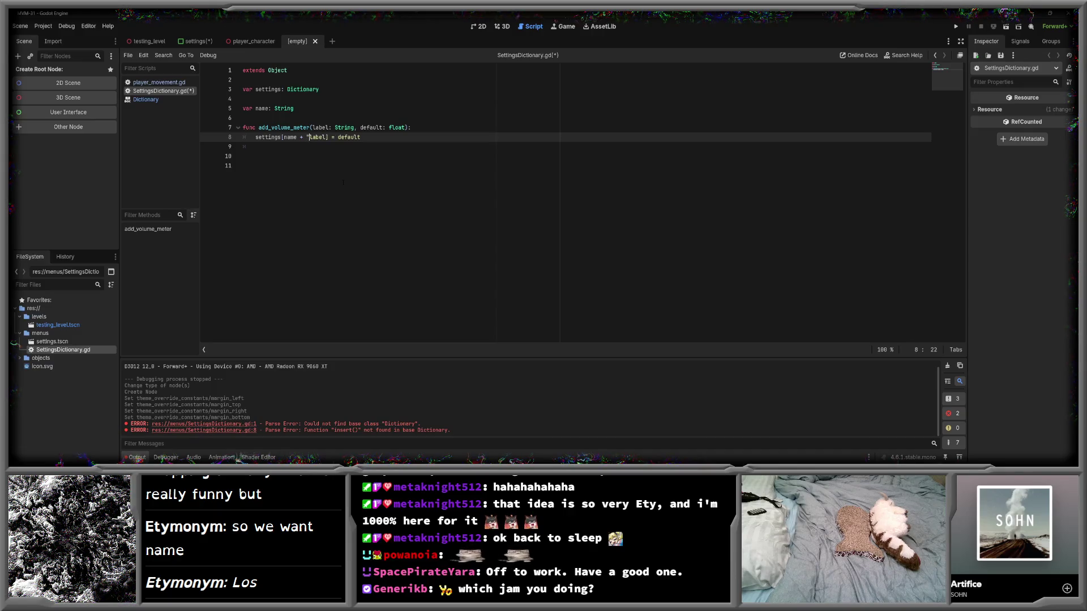
{"action": "key", "text": "BackSpace"}
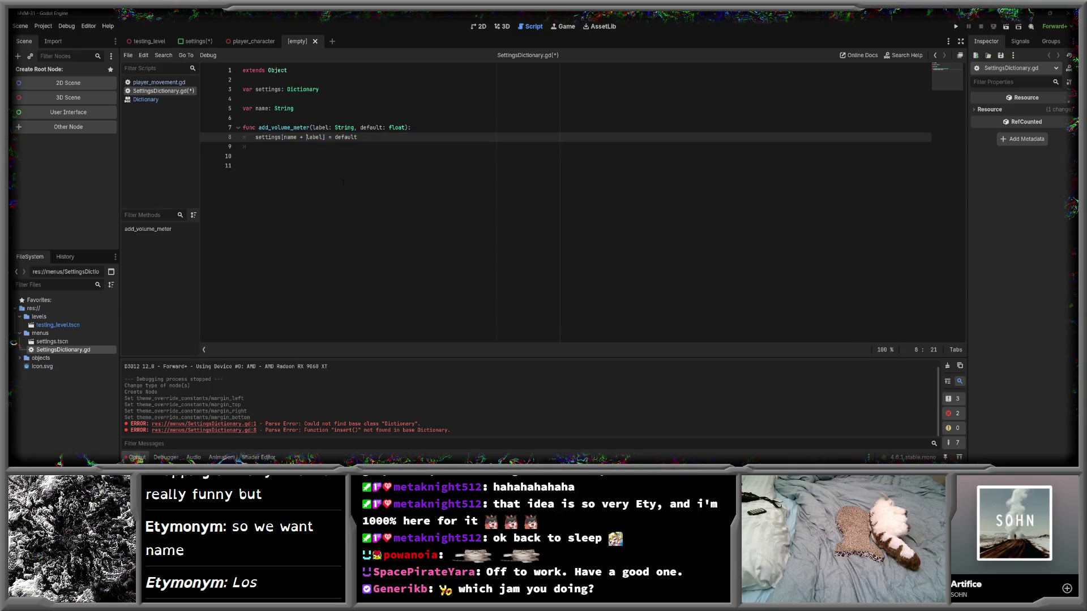
{"action": "type", "text": "\"|\""}
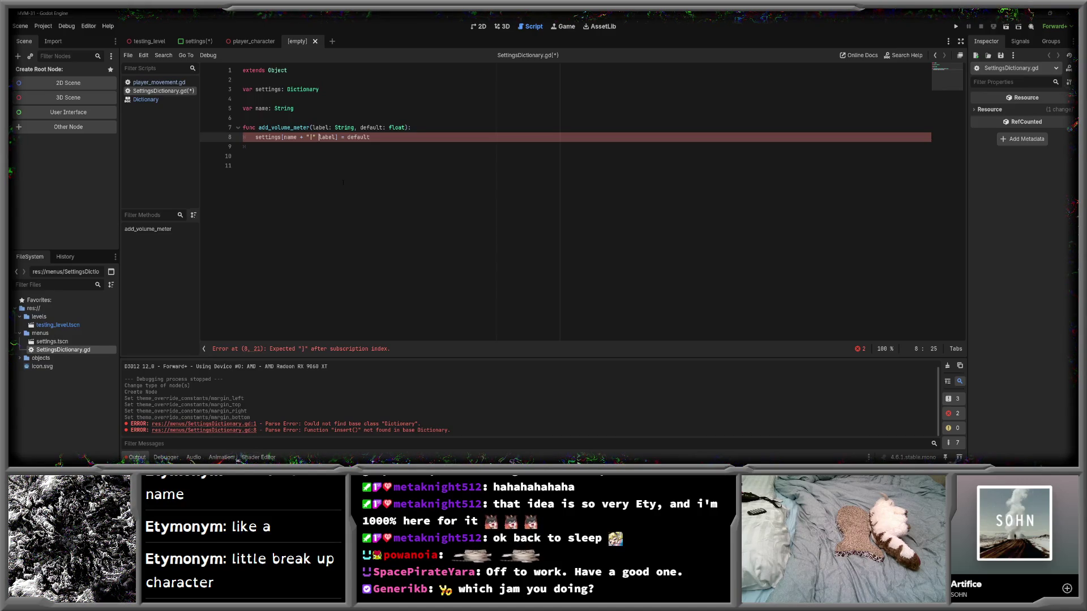
{"action": "key", "text": "BackSpace"}
{"action": "key", "text": "BackSpace"}
{"action": "key", "text": "BackSpace"}
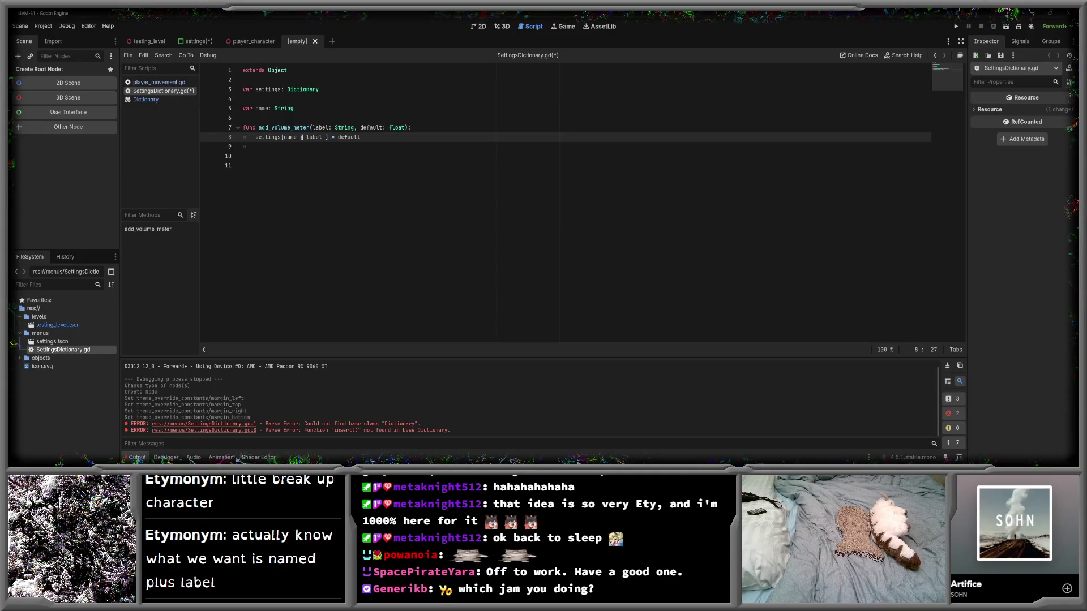
{"action": "left_click", "coordinate": [301, 137], "text": "shift"}
{"action": "left_click", "coordinate": [302, 137]}
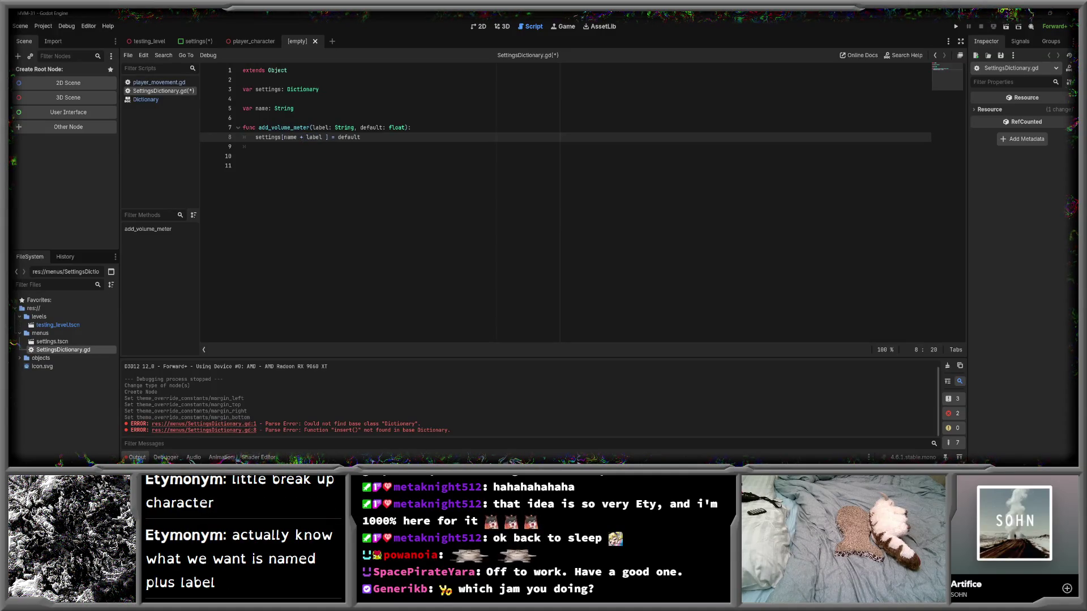
{"action": "type", "text": "\" \" +"}
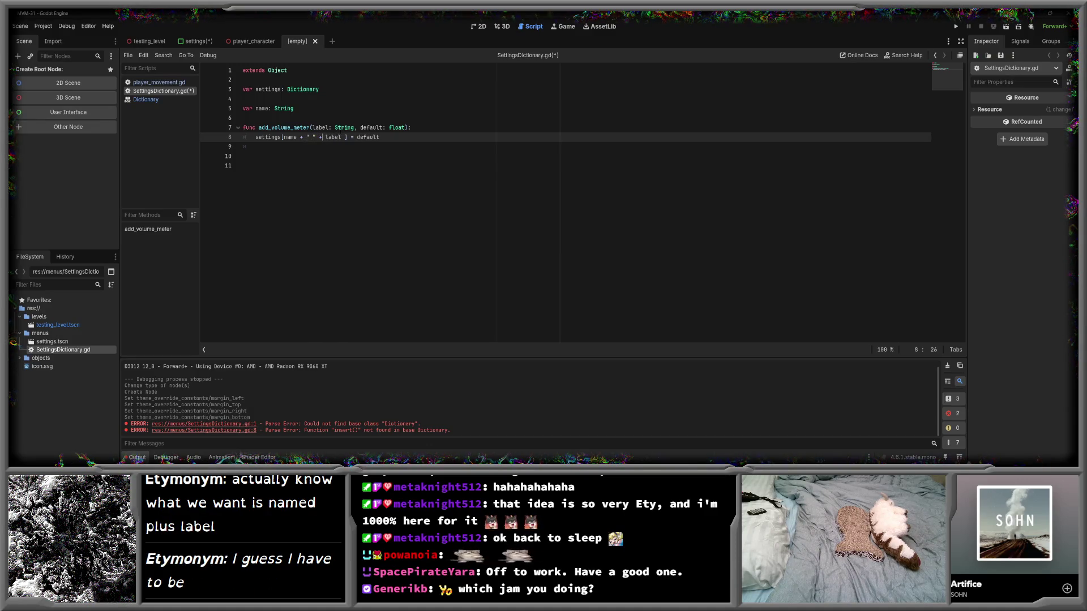
- Add the " - " separator and " | Volume" suffix around label in the key
{"action": "left_click", "coordinate": [343, 137]}
{"action": "type", "text": "+ \""}
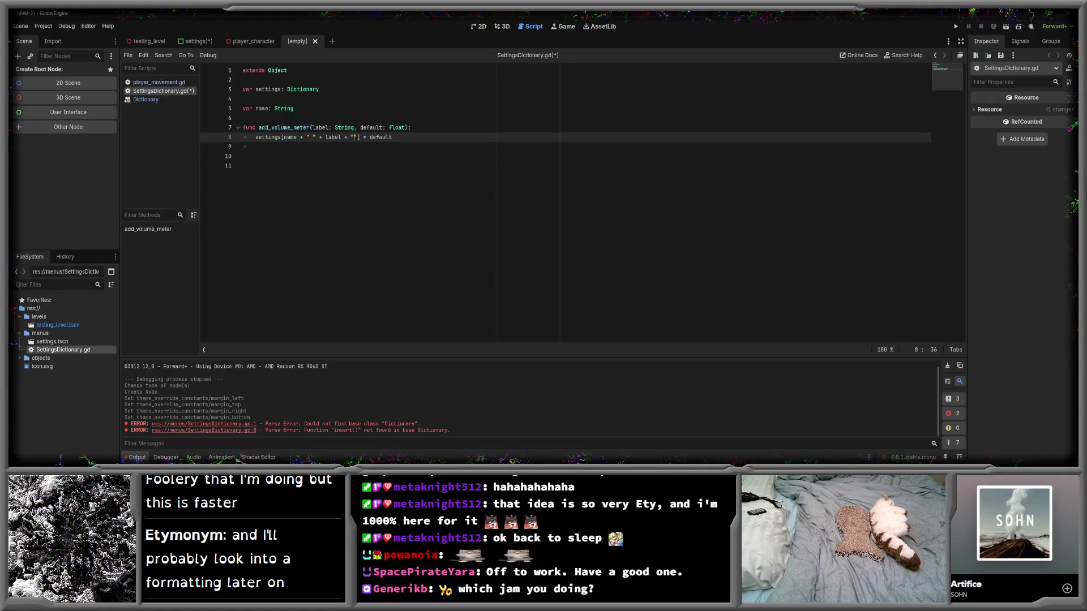
{"action": "type", "text": "- "}
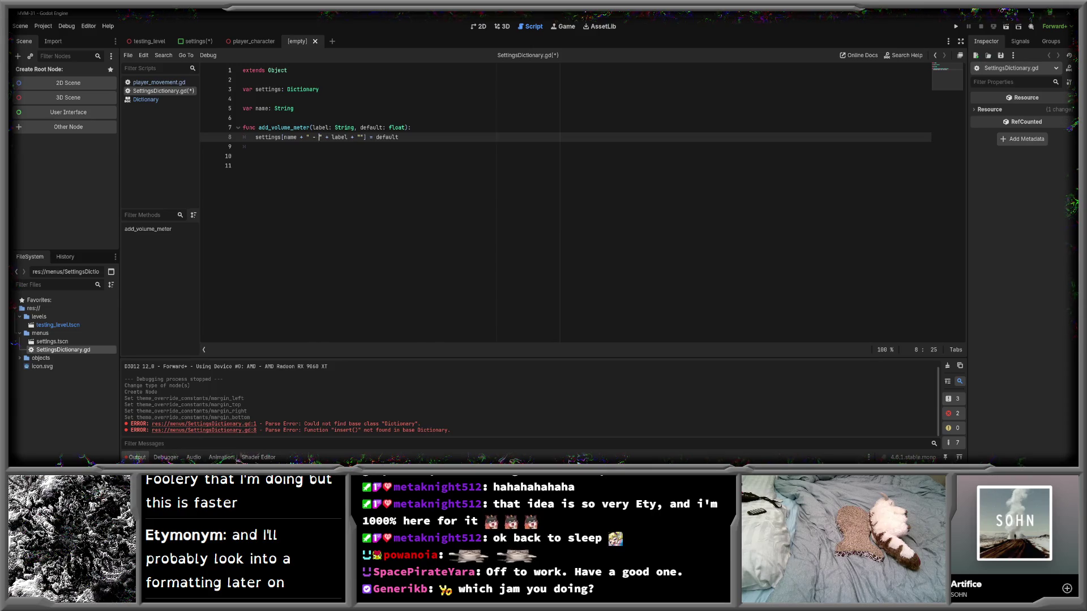
{"action": "type", "text": " | \""}
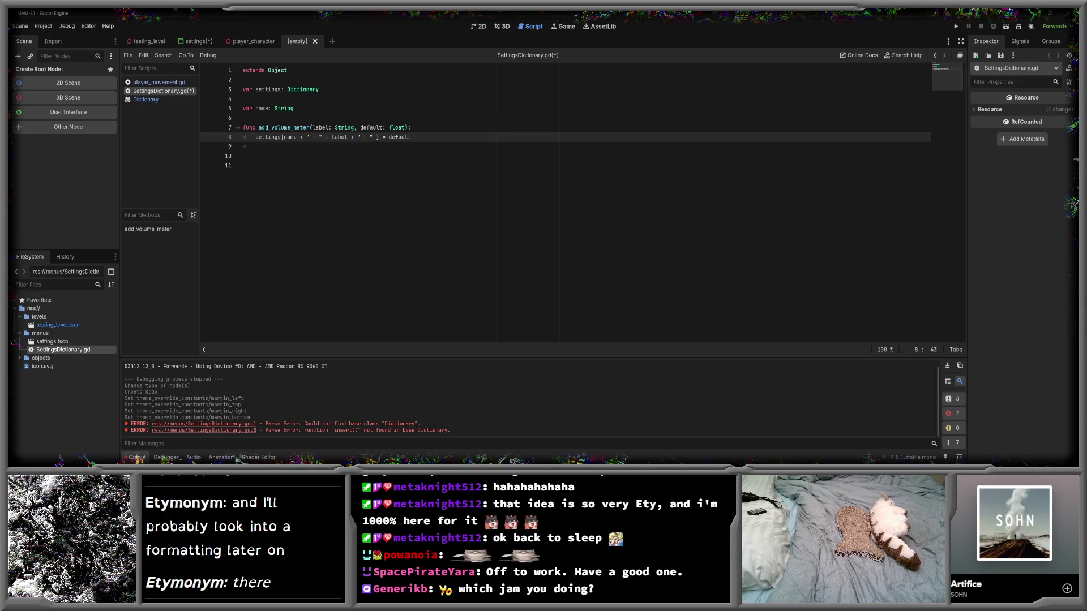
{"action": "type", "text": " +"}
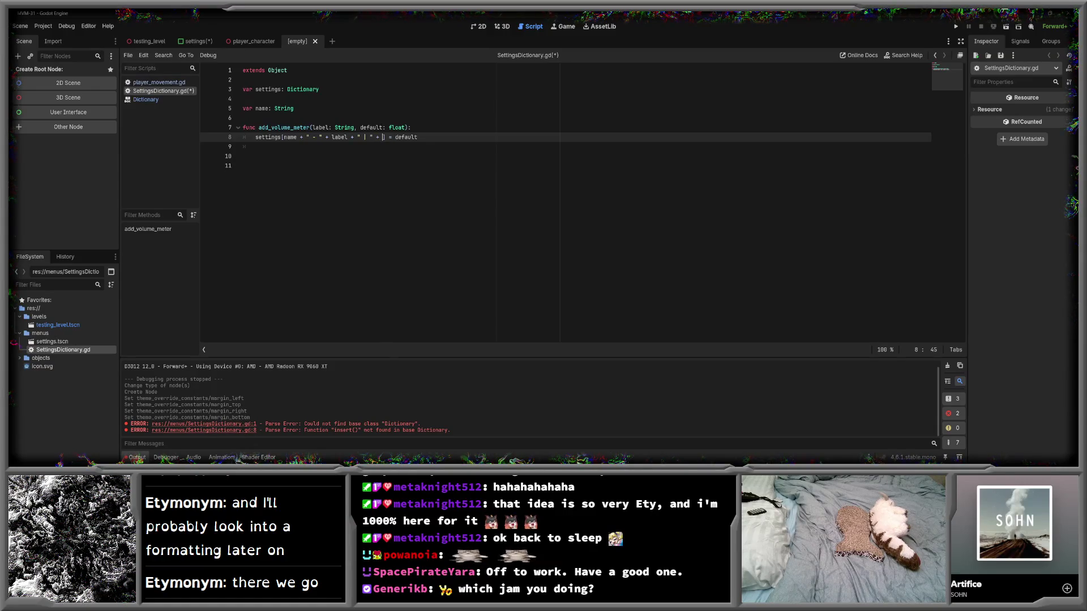
{"action": "key", "text": "BackSpace"}
{"action": "key", "text": "BackSpace"}
{"action": "key", "text": "BackSpace"}
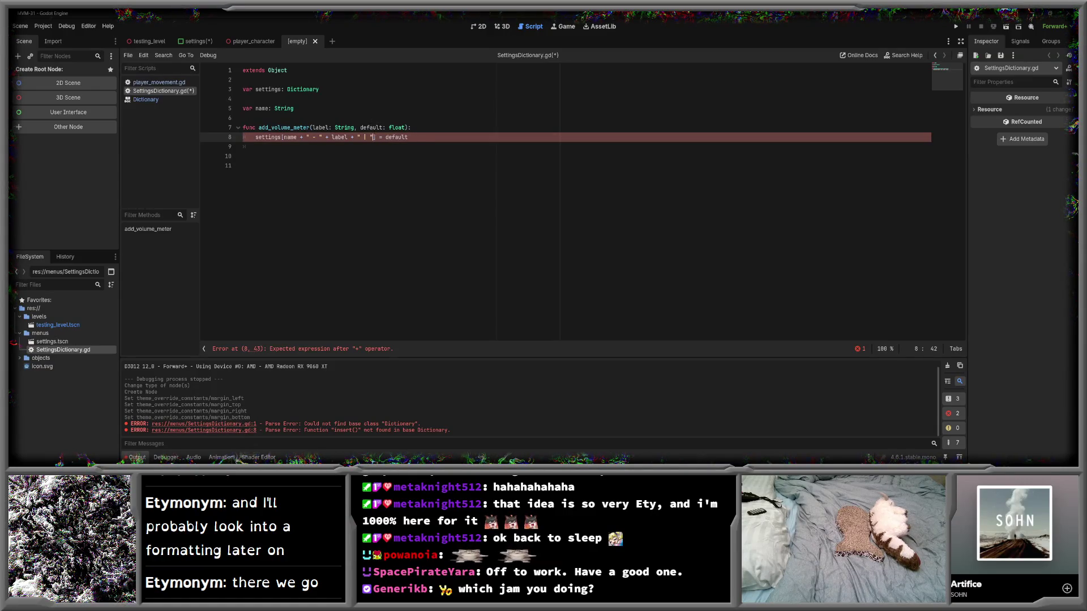
{"action": "key", "text": "Left"}
{"action": "type", "text": "Volume"}
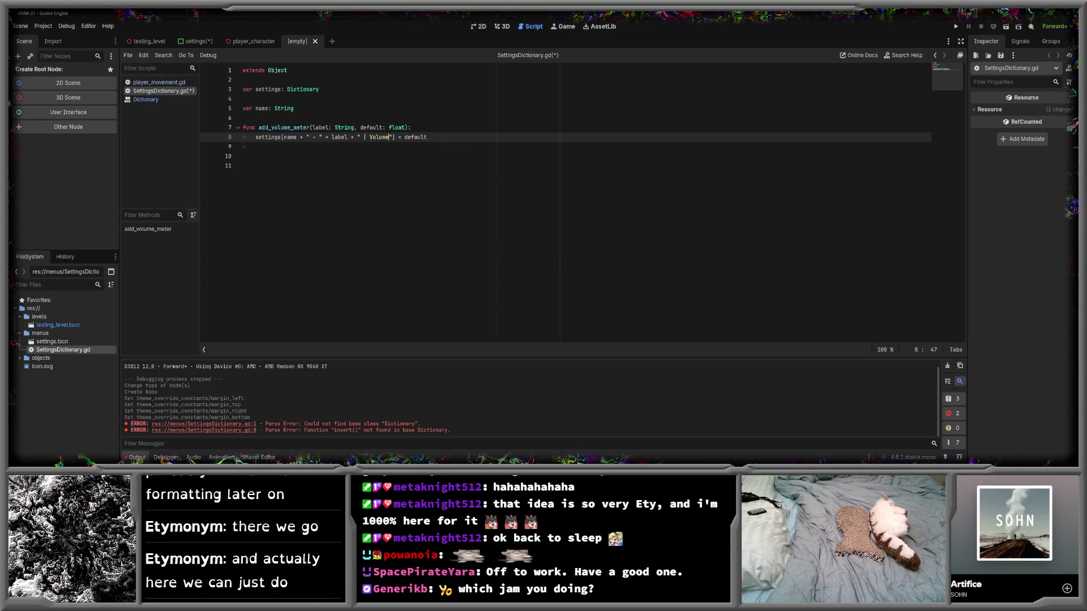
- Review the " | Volume" part of line 8, then switch to Paint.NET
{"action": "left_click", "coordinate": [445, 137]}
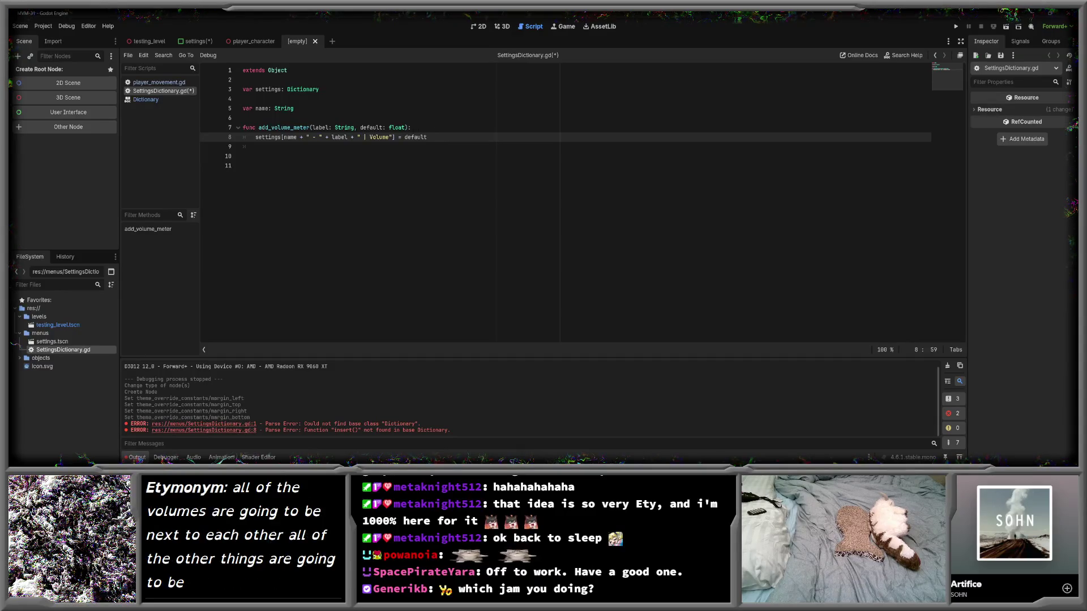
{"action": "left_click", "coordinate": [244, 166]}
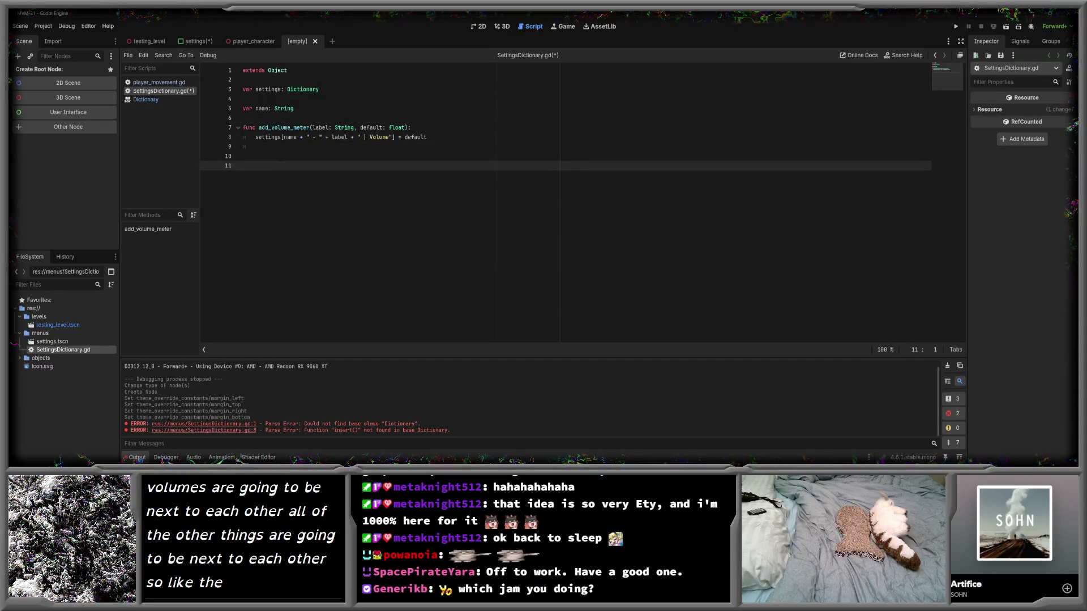
{"action": "left_click_drag", "start_coordinate": [360, 137], "coordinate": [389, 137]}
{"action": "left_click", "coordinate": [428, 137]}
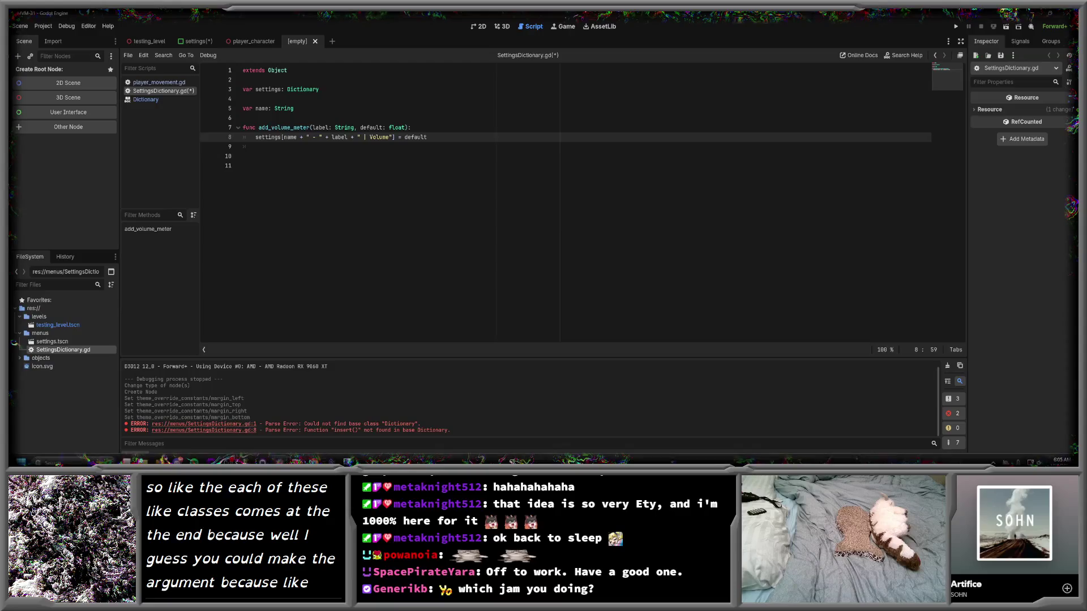
{"action": "left_click", "coordinate": [347, 457]}
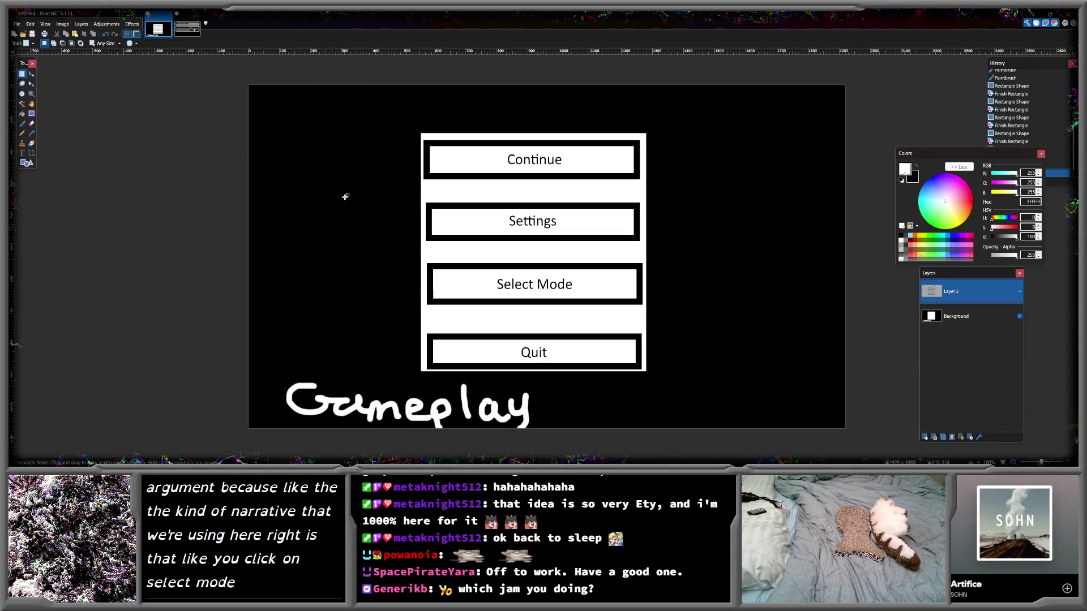
- View the settings sliders mockup image in Paint.NET, then return to Godot
{"action": "left_click", "coordinate": [187, 29]}
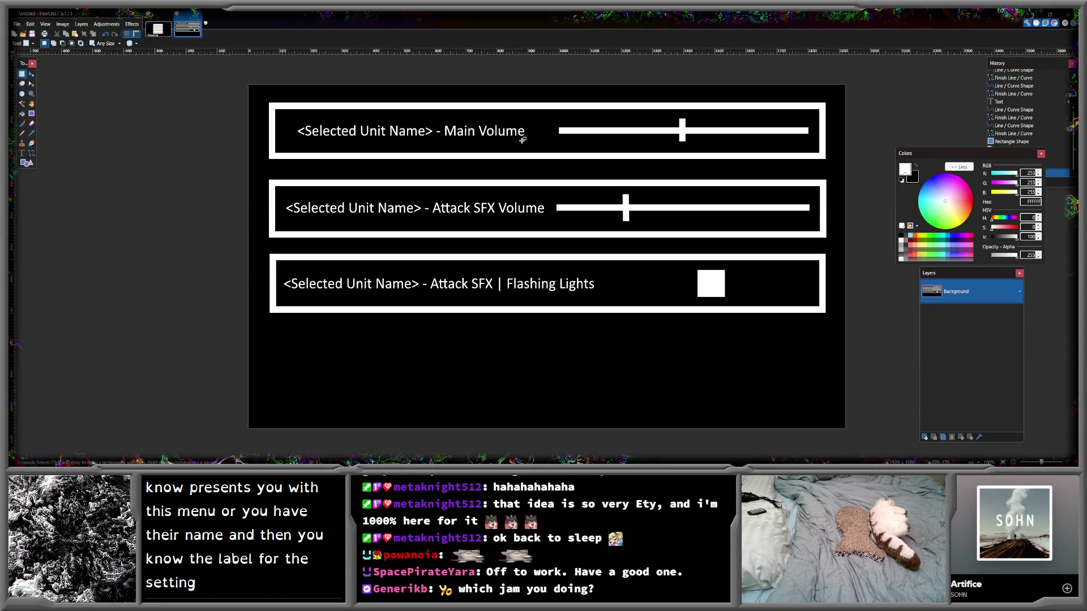
{"action": "mouse_move", "coordinate": [348, 458]}
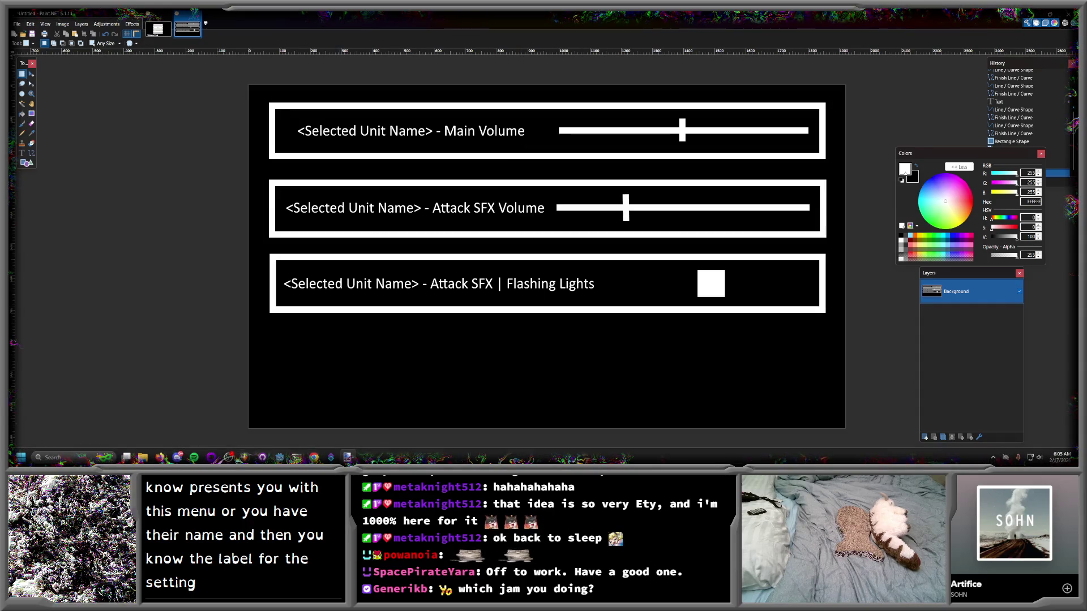
{"action": "mouse_move", "coordinate": [161, 457]}
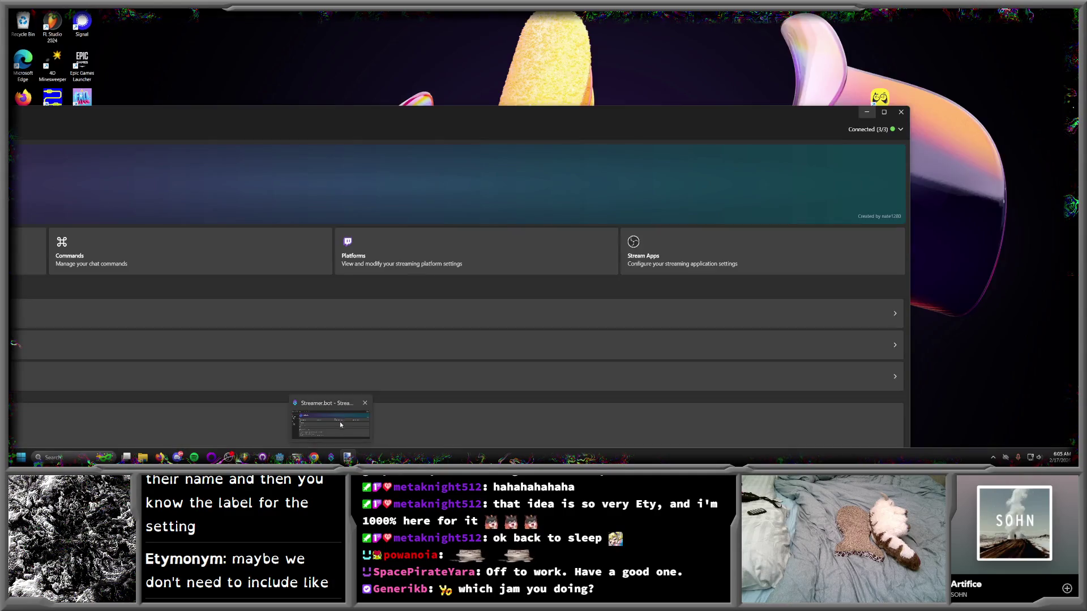
{"action": "mouse_move", "coordinate": [295, 457]}
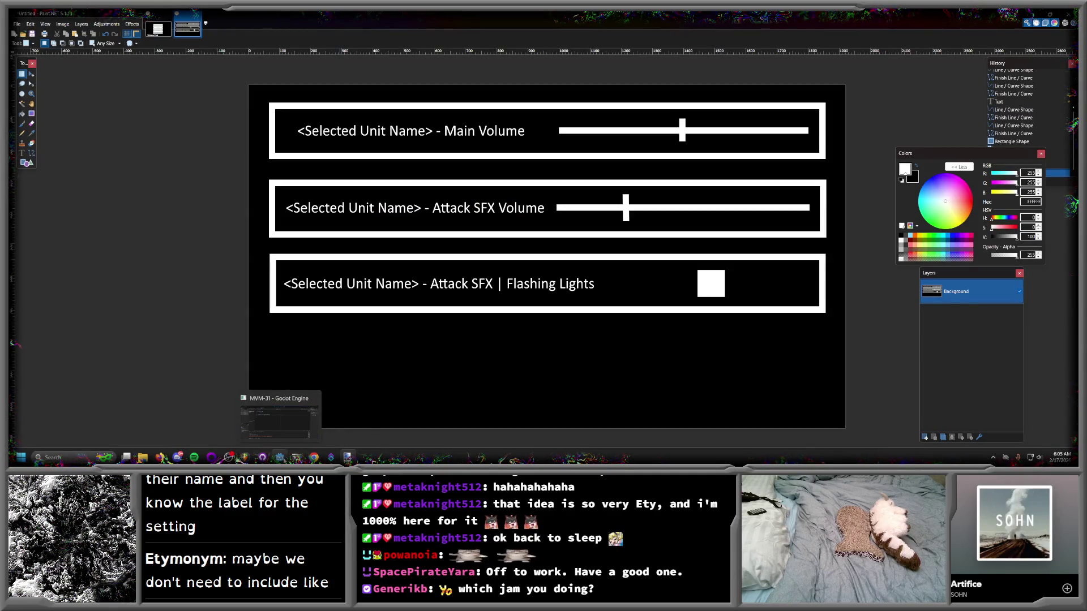
{"action": "left_click", "coordinate": [280, 458]}
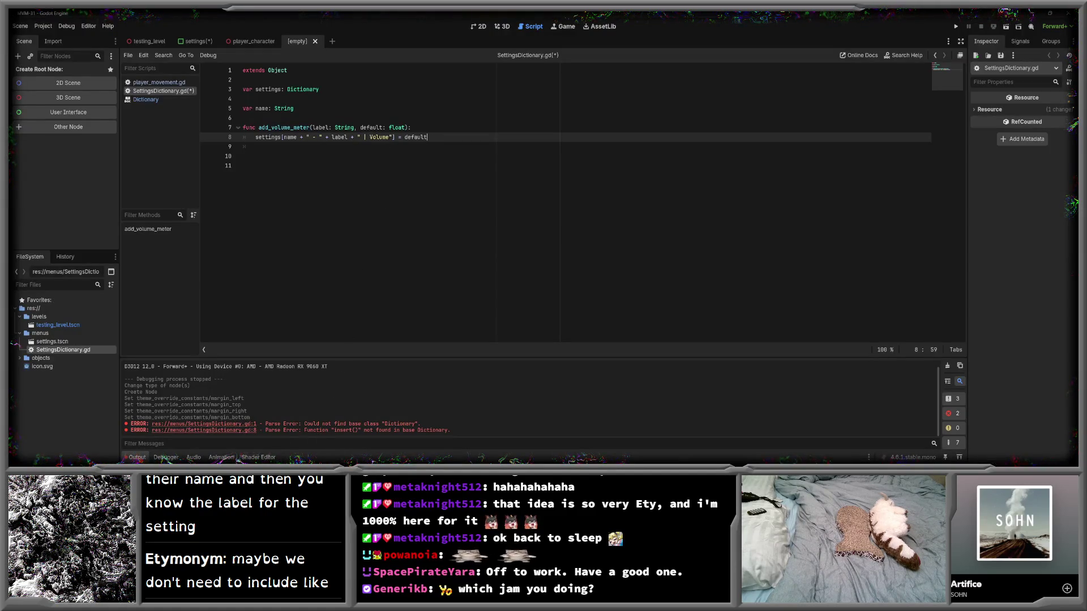
{"action": "key", "text": "BackSpace"}
{"action": "key", "text": "BackSpace"}
{"action": "key", "text": "BackSpace"}
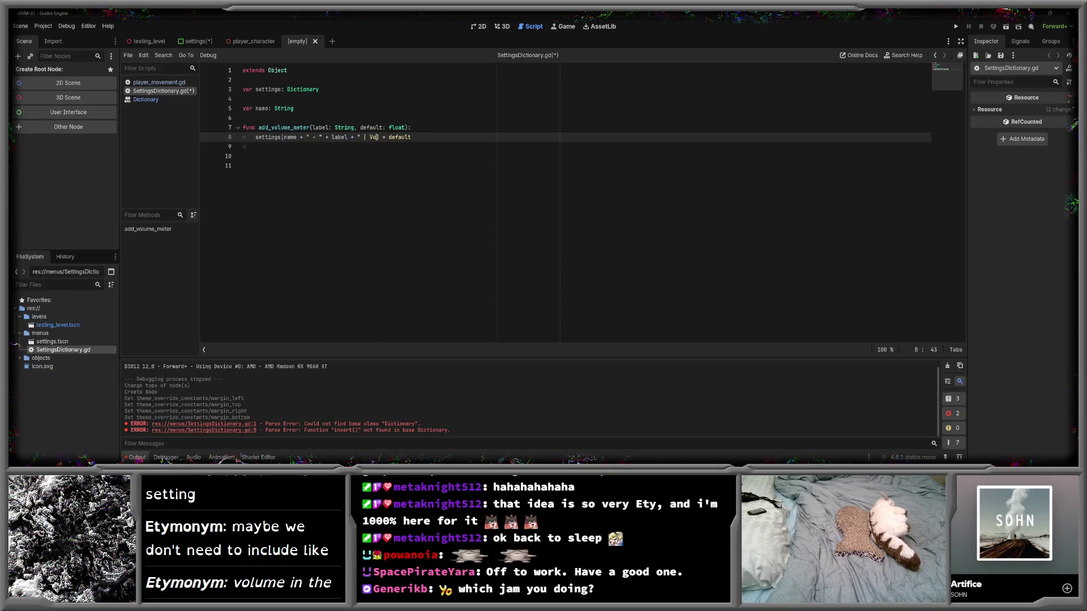
{"action": "key", "text": "BackSpace"}
{"action": "key", "text": "BackSpace"}
{"action": "key", "text": "BackSpace"}
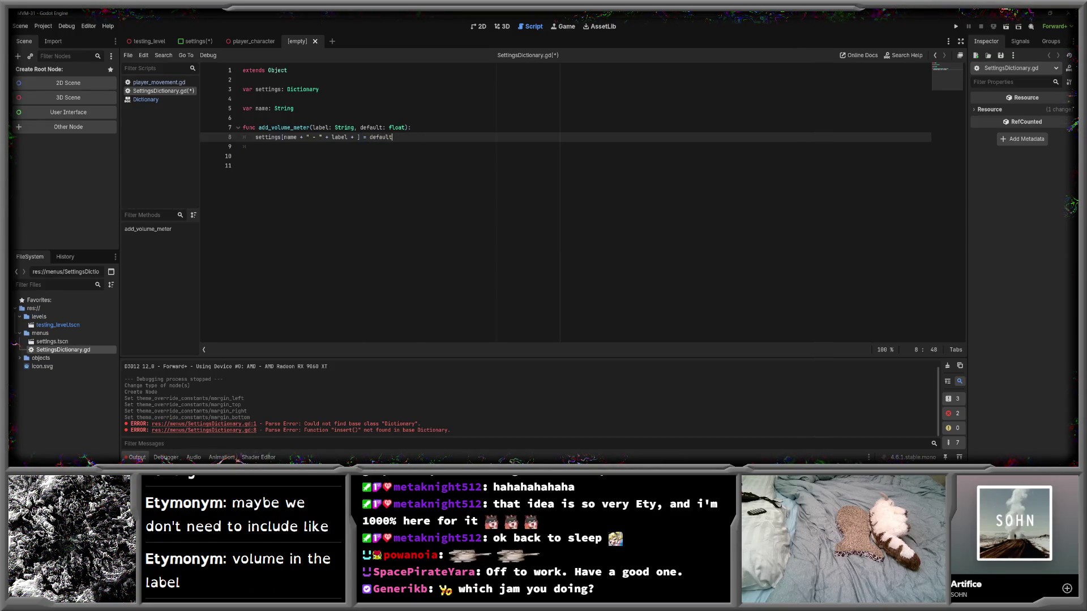
{"action": "left_click", "coordinate": [369, 137]}
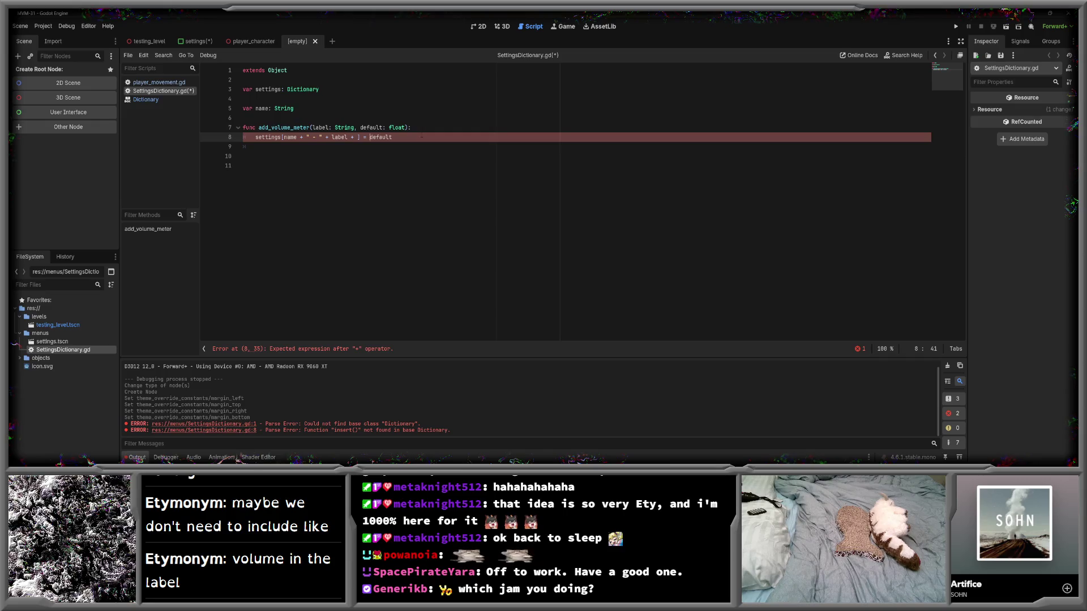
{"action": "key", "text": "shift+End"}
{"action": "type", "text": "("}
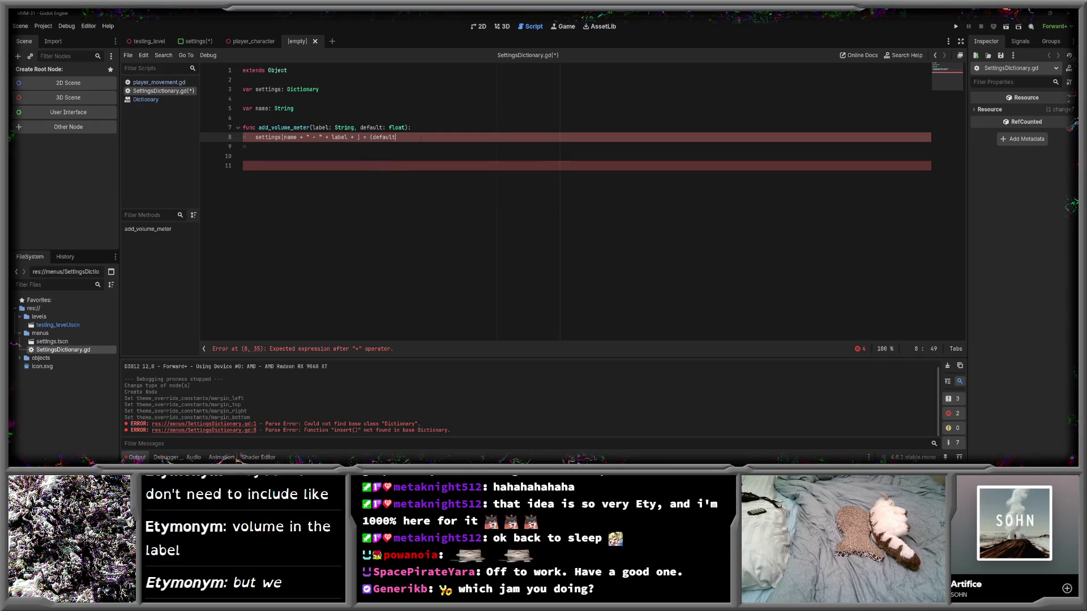
{"action": "key", "text": "End"}
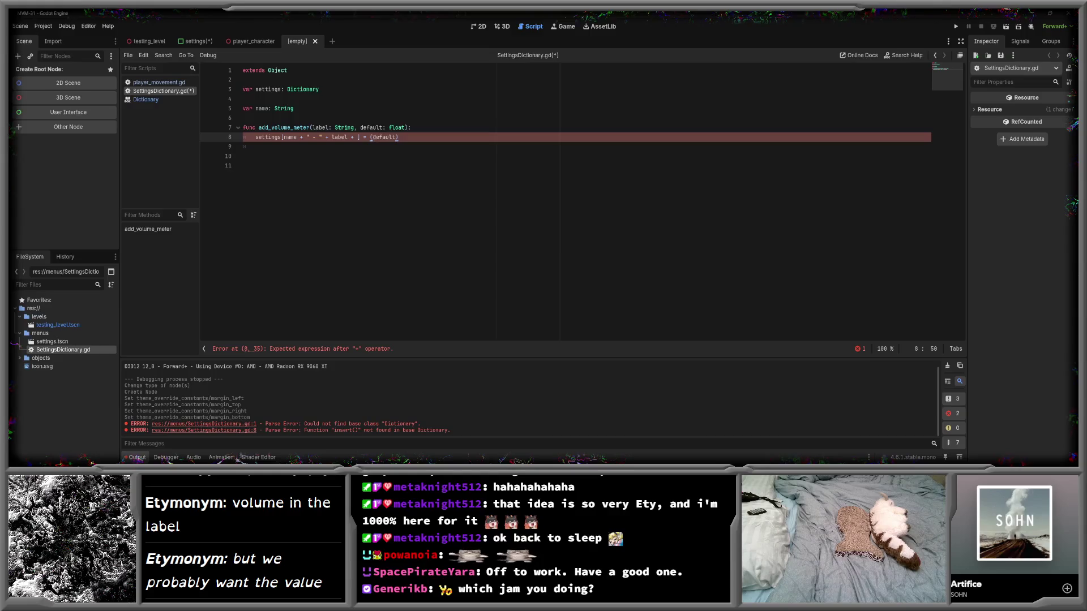
{"action": "left_click", "coordinate": [373, 137]}
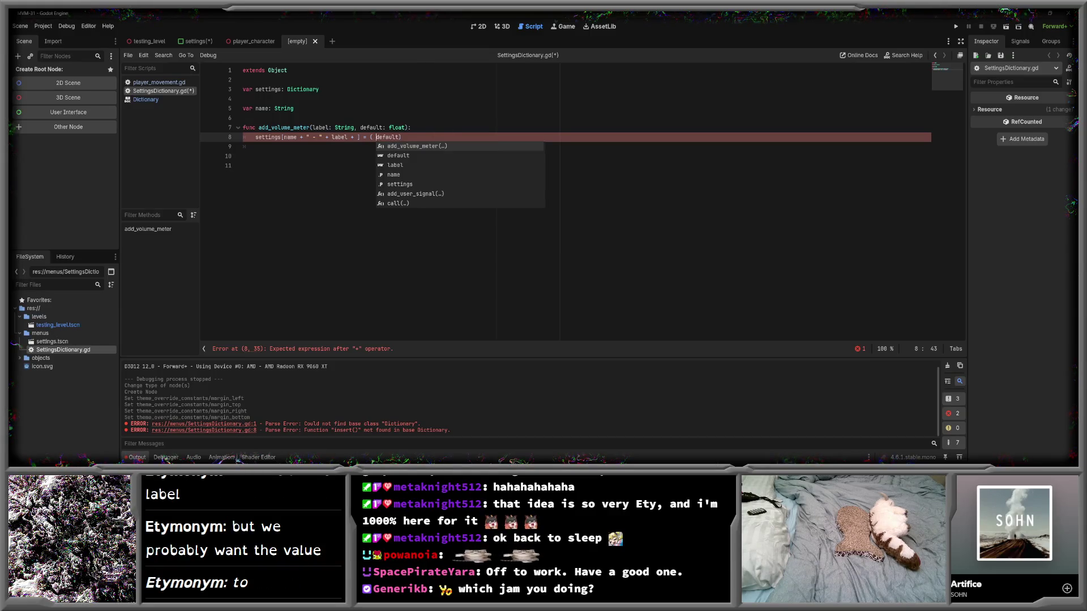
{"action": "key", "text": "BackSpace"}
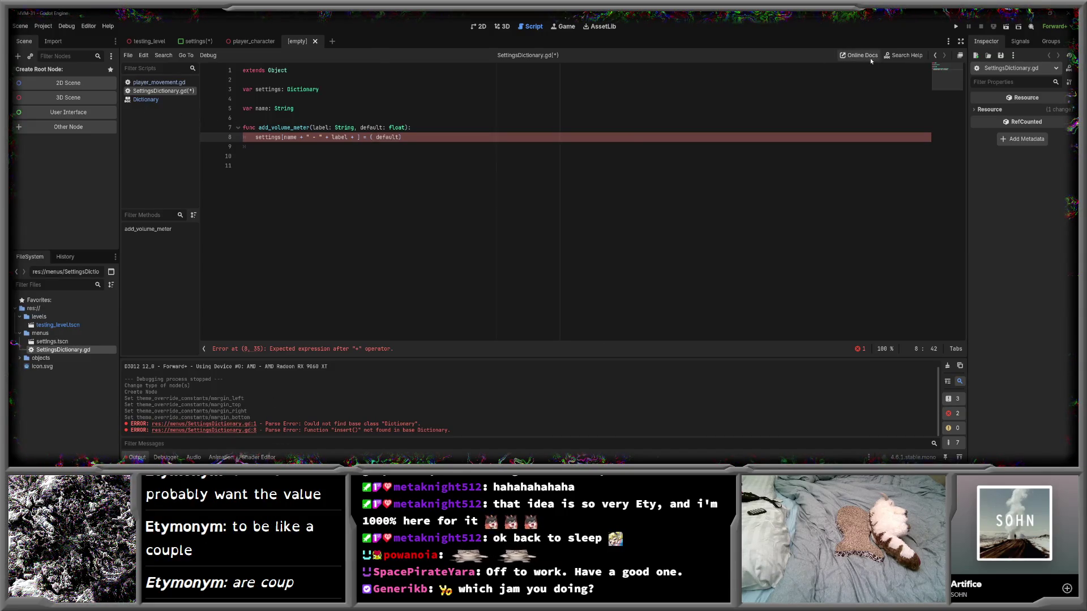
{"action": "left_click", "coordinate": [905, 55]}
{"action": "type", "text": "dic"}
{"action": "left_click", "coordinate": [566, 131]}
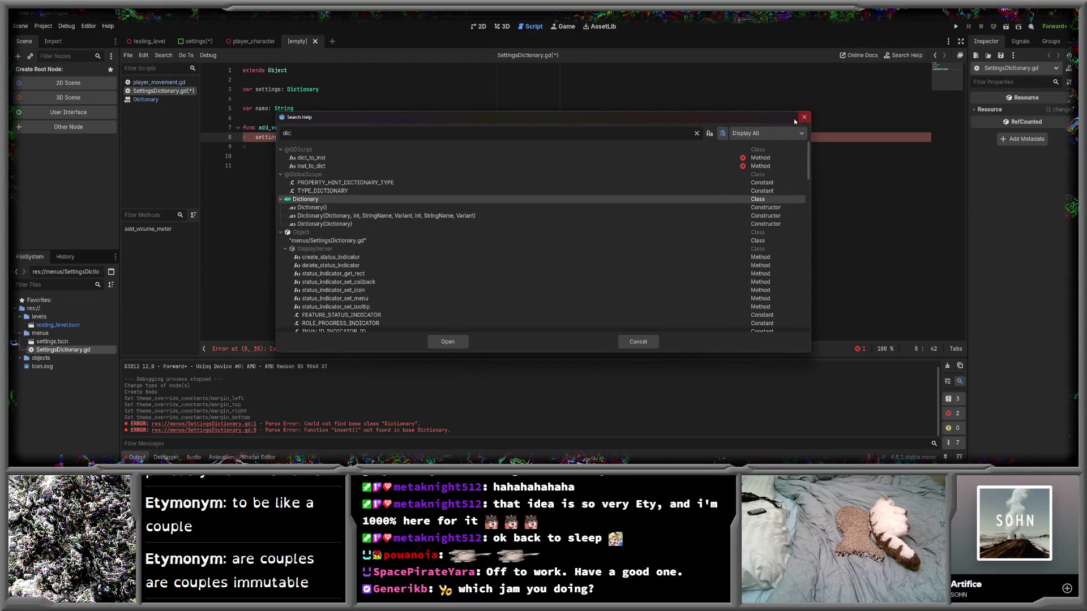
{"action": "left_click", "coordinate": [804, 117]}
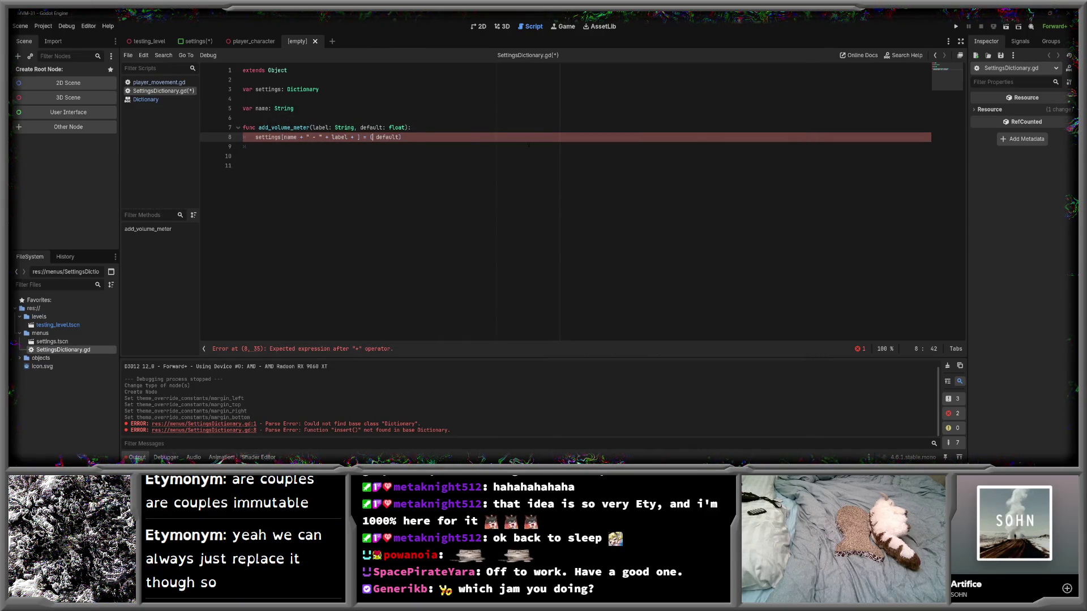
- Add "volume", to line 8's value, remove the trailing blank line and stray plus, and save
{"action": "type", "text": "\"volume\",m"}
{"action": "key", "text": "End"}
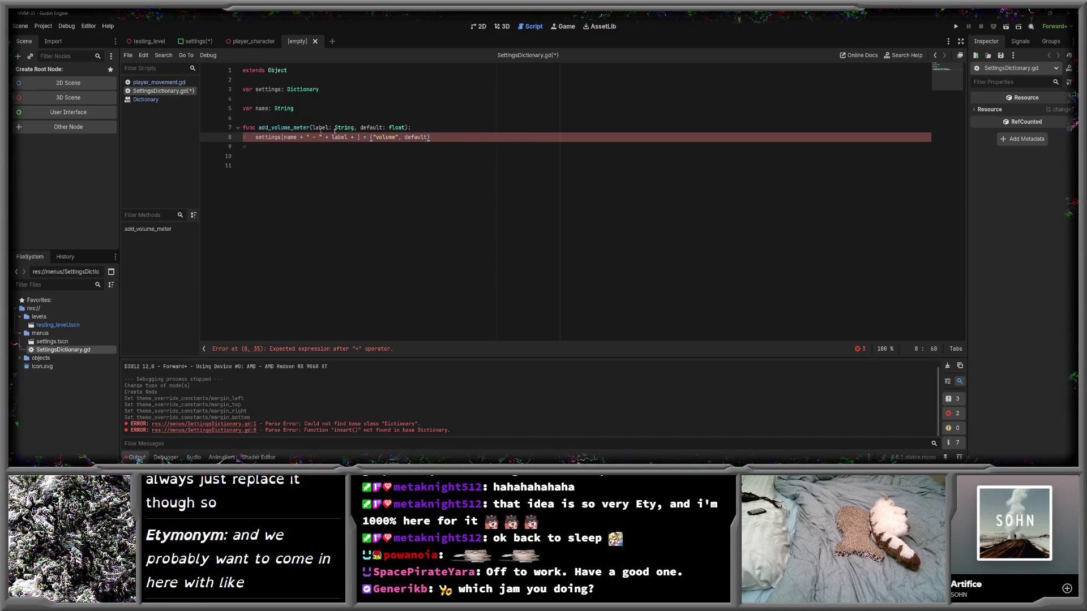
{"action": "left_click", "coordinate": [463, 155]}
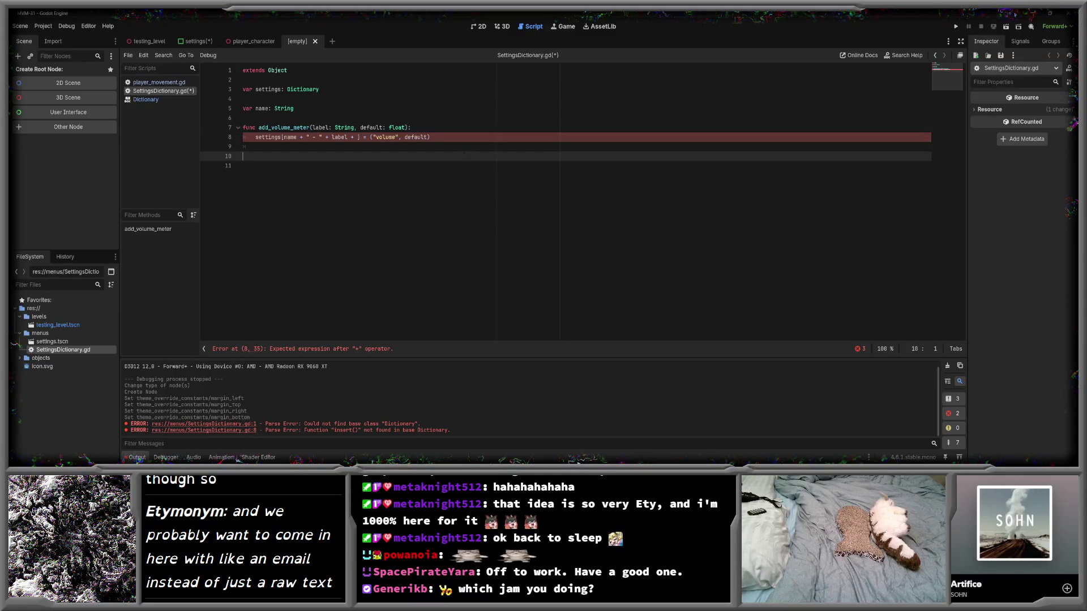
{"action": "key", "text": "BackSpace"}
{"action": "key", "text": "ctrl+s"}
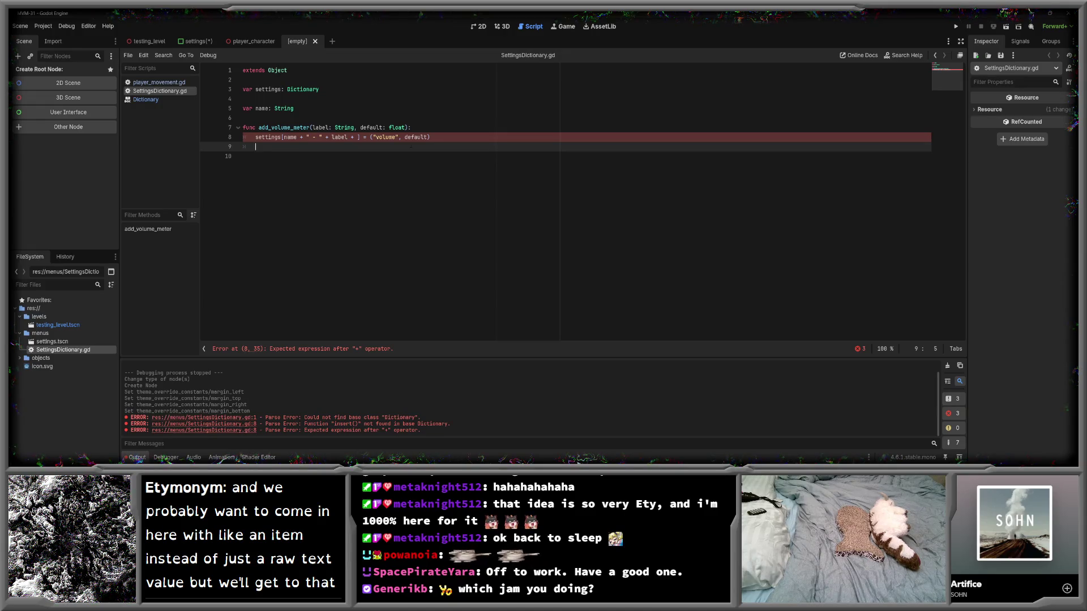
{"action": "left_click", "coordinate": [357, 137]}
{"action": "key", "text": "BackSpace"}
{"action": "key", "text": "BackSpace"}
{"action": "key", "text": "BackSpace"}
{"action": "left_click", "coordinate": [365, 146]}
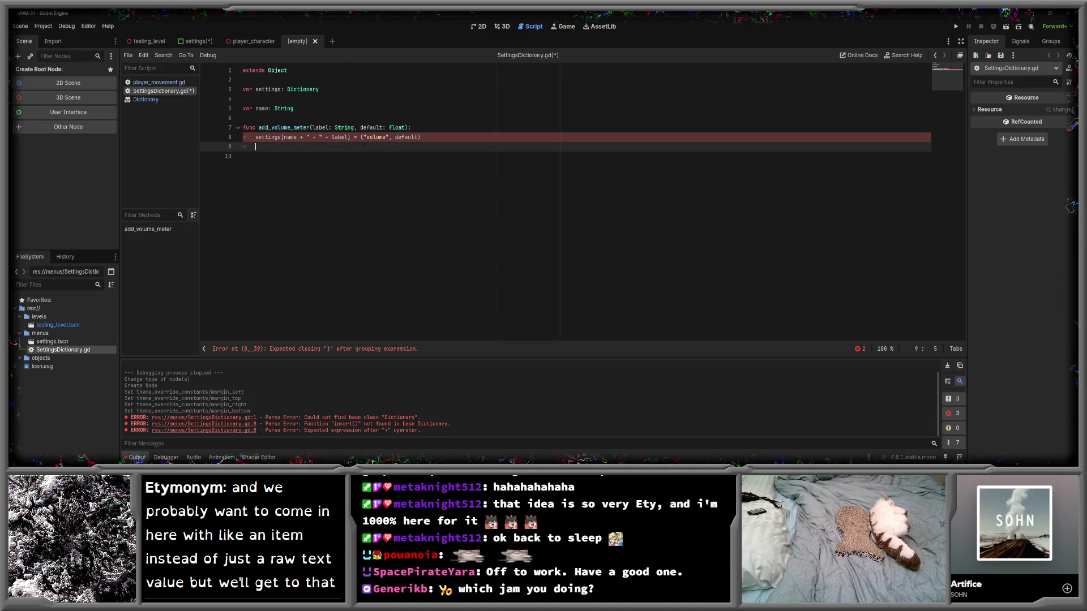
{"action": "key", "text": "ctrl+s"}
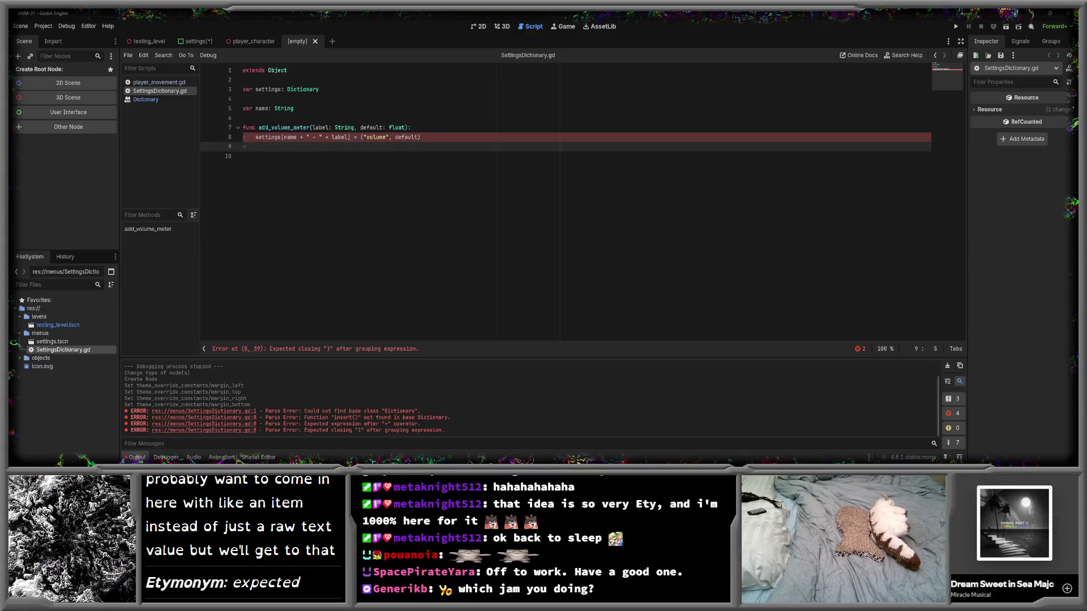
- Fix the closing parenthesis so the value reads ("volume", default), save, and open Search Help
{"action": "left_click", "coordinate": [443, 136]}
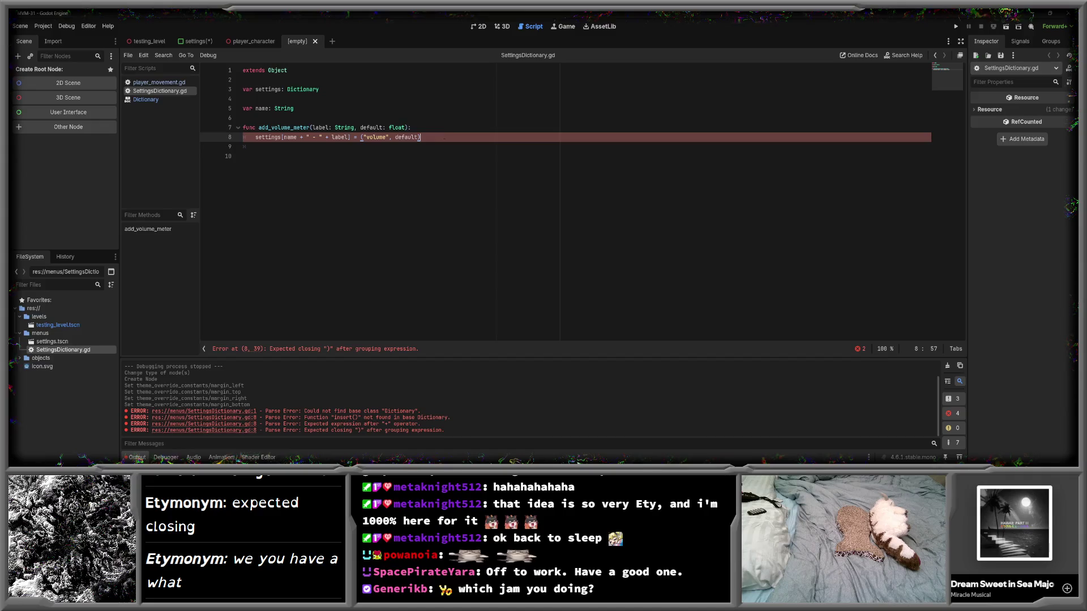
{"action": "left_click", "coordinate": [434, 123]}
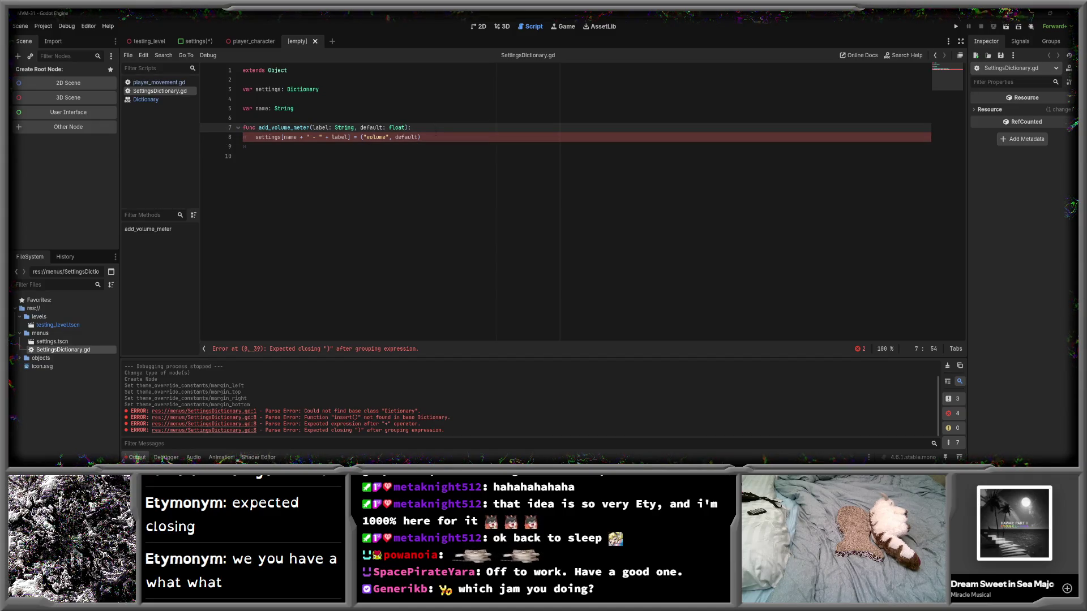
{"action": "left_click", "coordinate": [434, 136]}
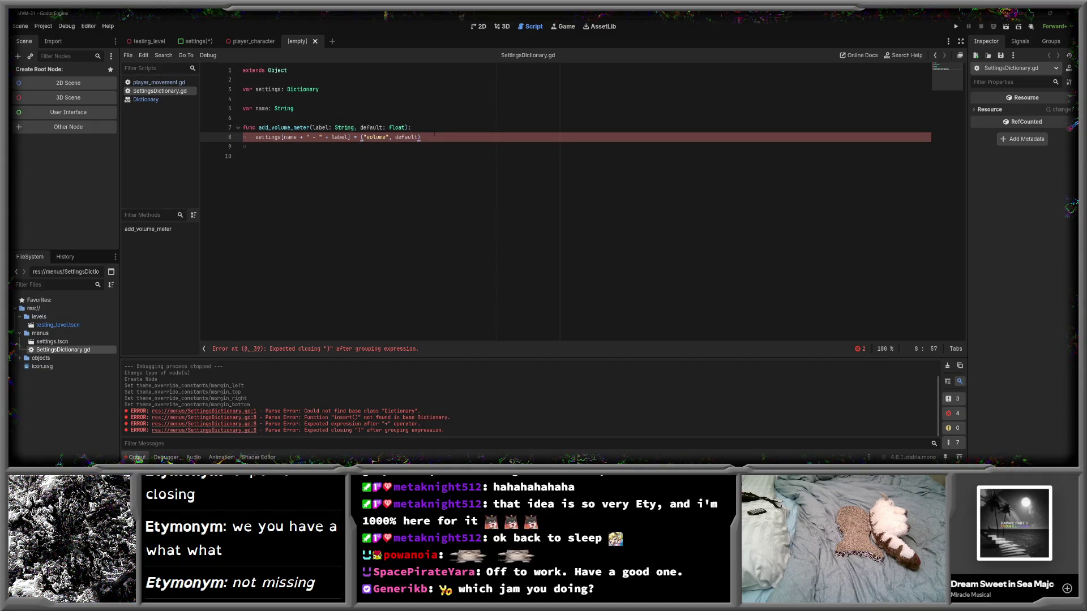
{"action": "key", "text": "ctrl+shift+k"}
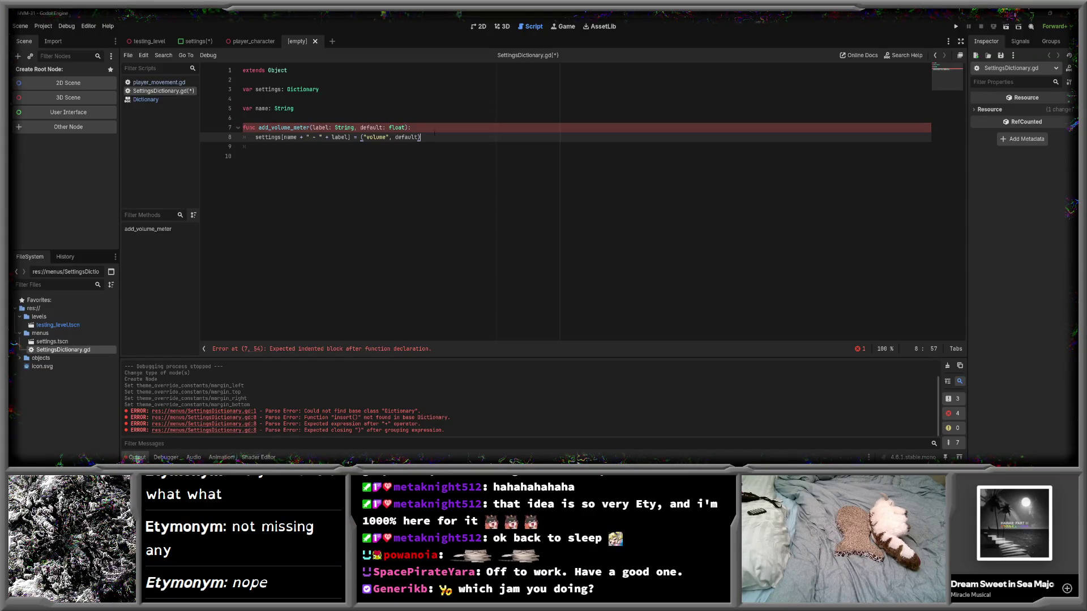
{"action": "key", "text": "ctrl+z"}
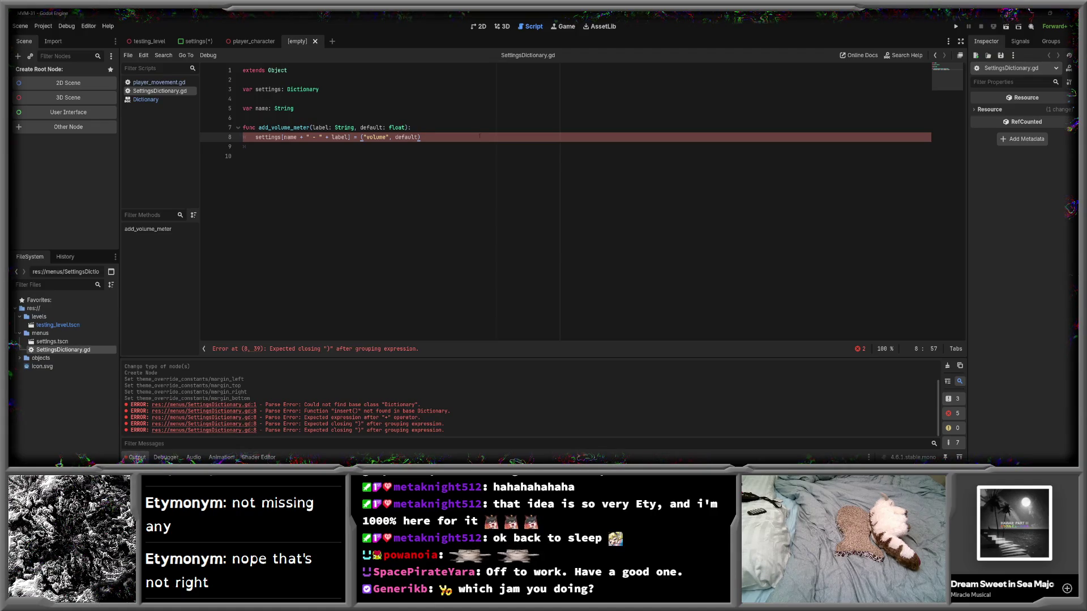
{"action": "key", "text": "BackSpace"}
{"action": "key", "text": "BackSpace"}
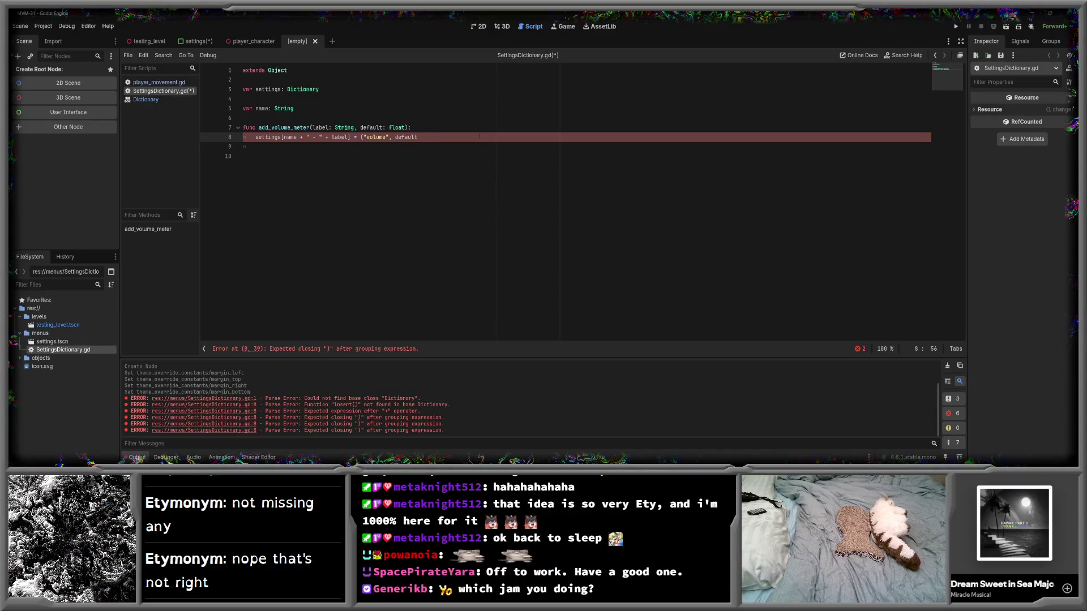
{"action": "key", "text": "ctrl+s"}
{"action": "type", "text": ")"}
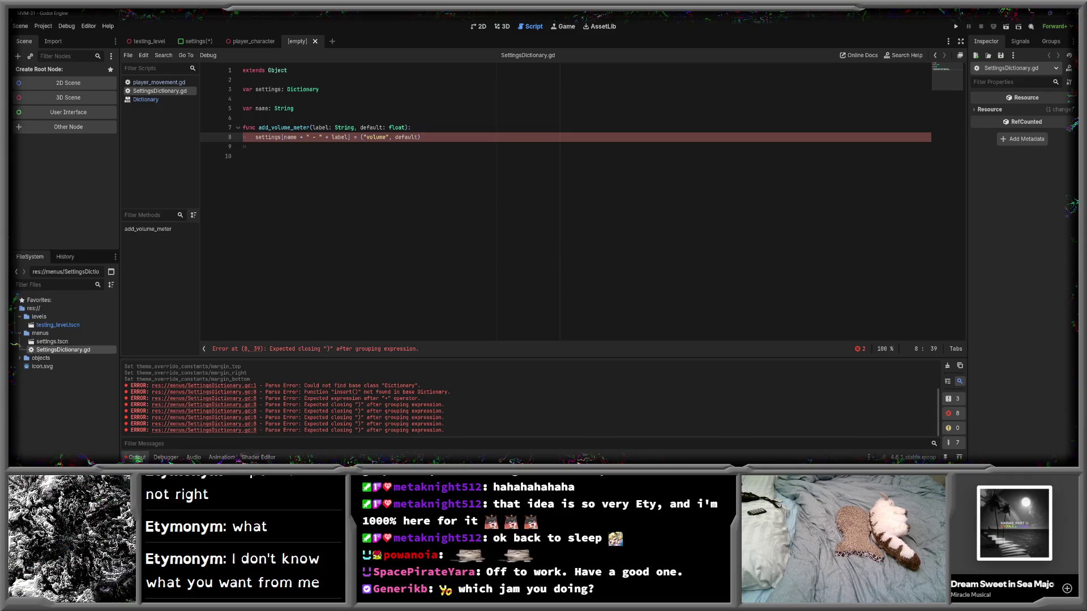
{"action": "key", "text": "End"}
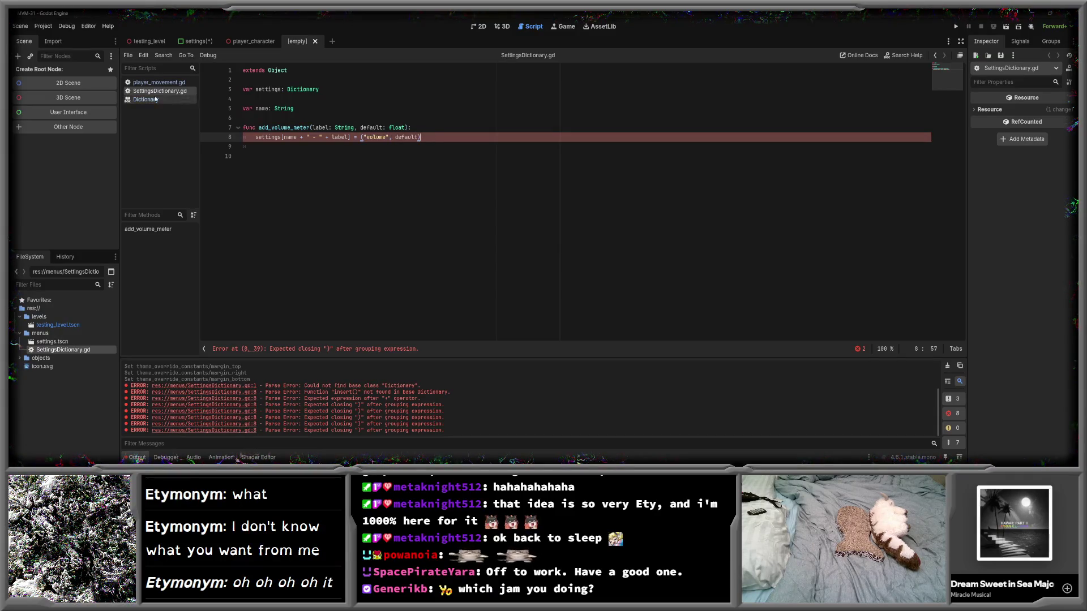
{"action": "left_click", "coordinate": [904, 55]}
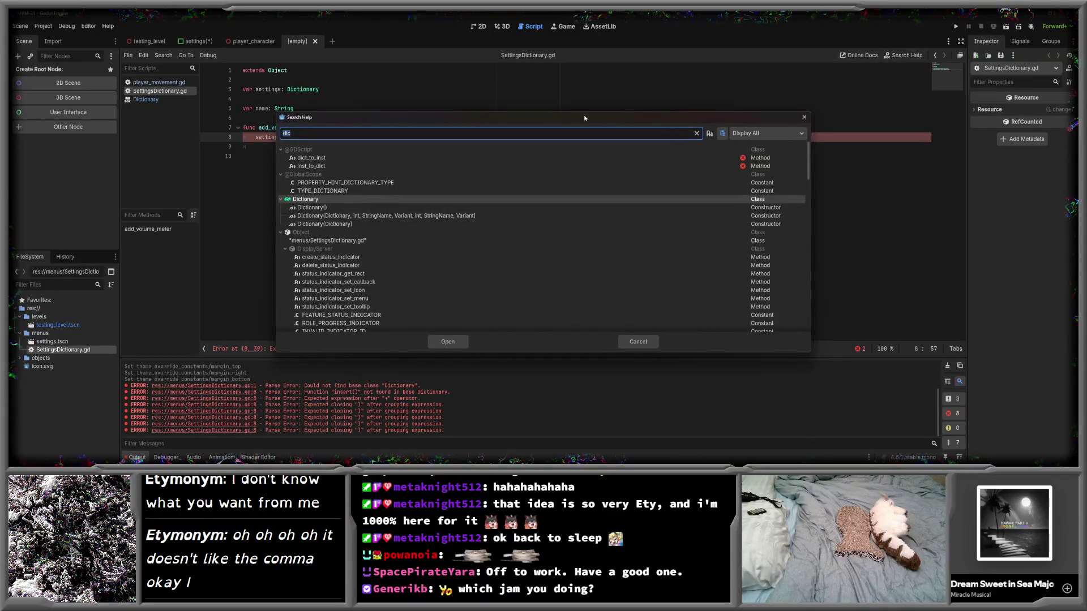
- Browse the help class list with an empty query, dismiss Windows search, and close the help search
{"action": "type", "text": "t"}
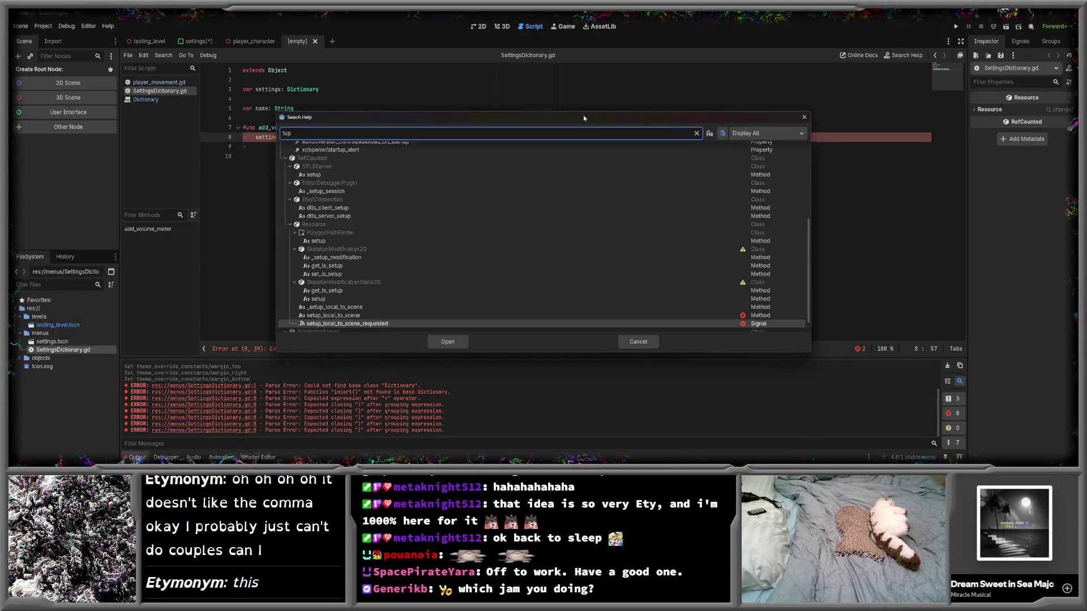
{"action": "key", "text": "BackSpace"}
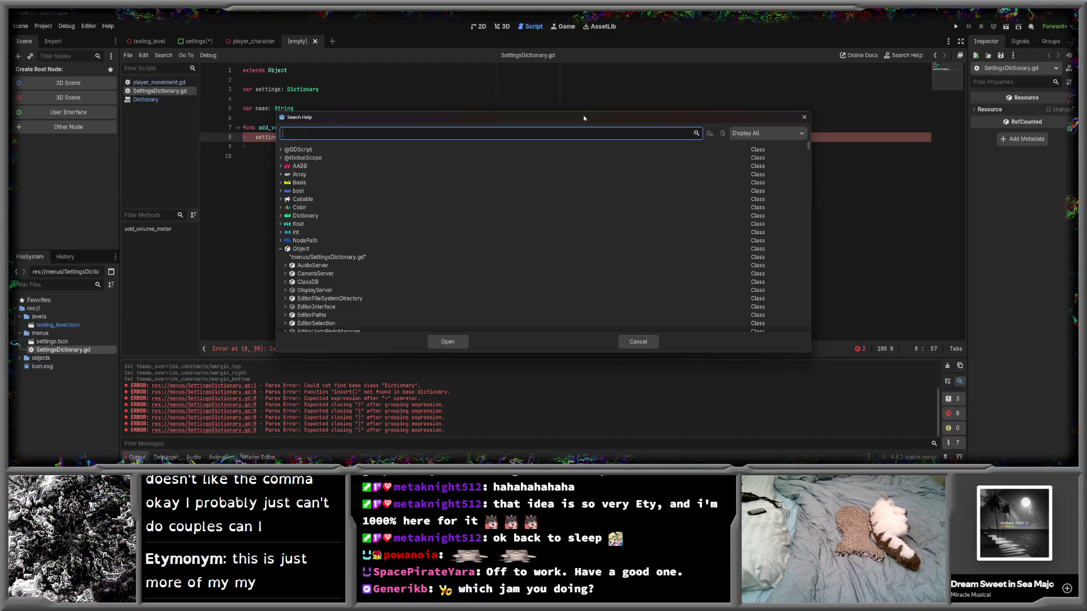
{"action": "scroll", "coordinate": [462, 219], "scroll_direction": "down", "scroll_amount": 5}
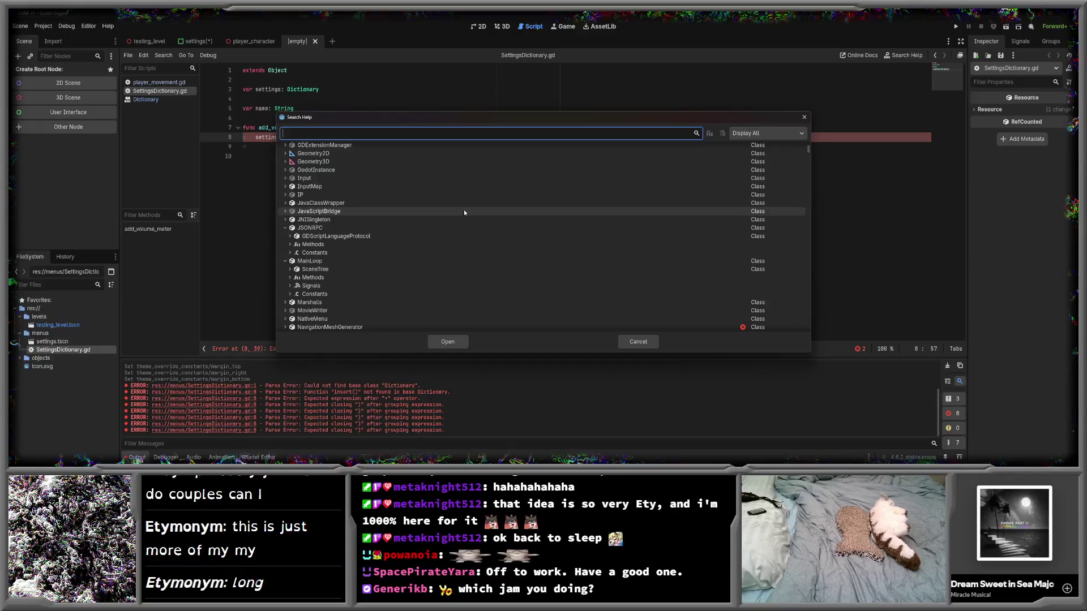
{"action": "scroll", "coordinate": [458, 209], "scroll_direction": "up", "scroll_amount": 5}
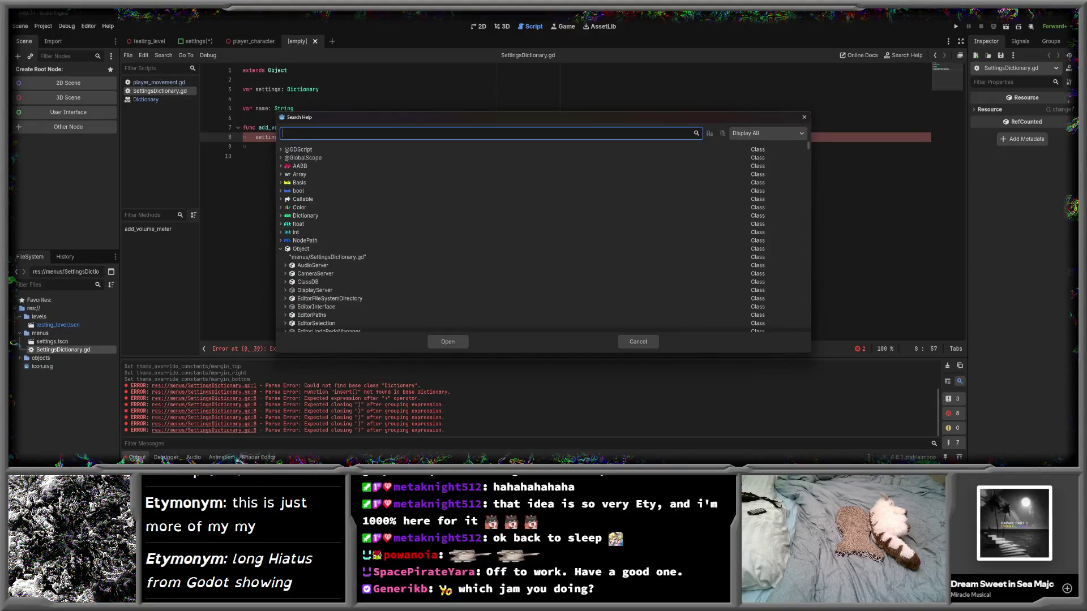
{"action": "mouse_move", "coordinate": [177, 457]}
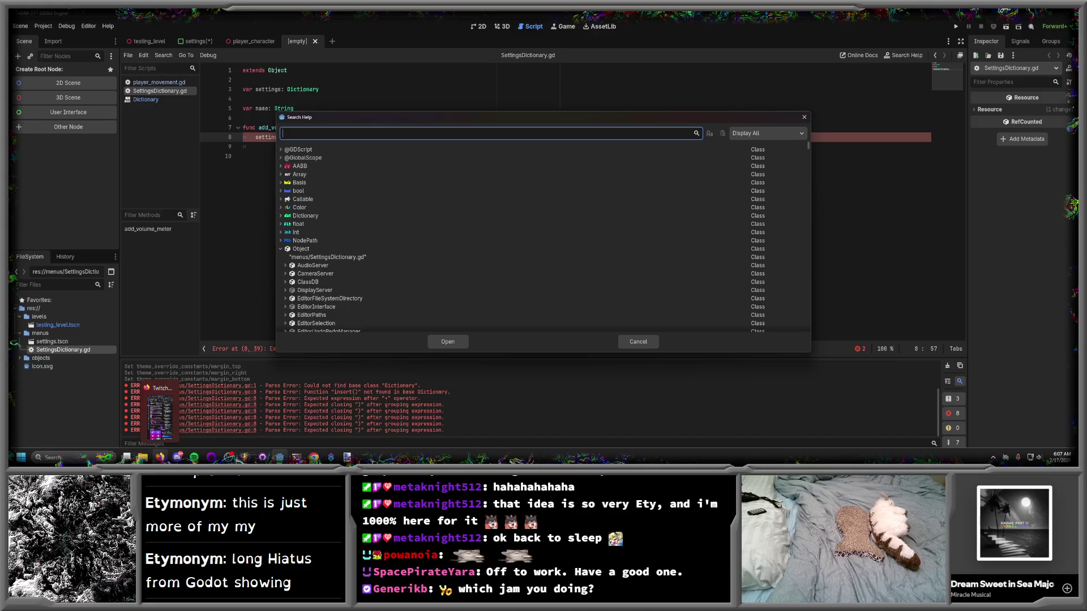
{"action": "left_click", "coordinate": [56, 458]}
{"action": "type", "text": "f"}
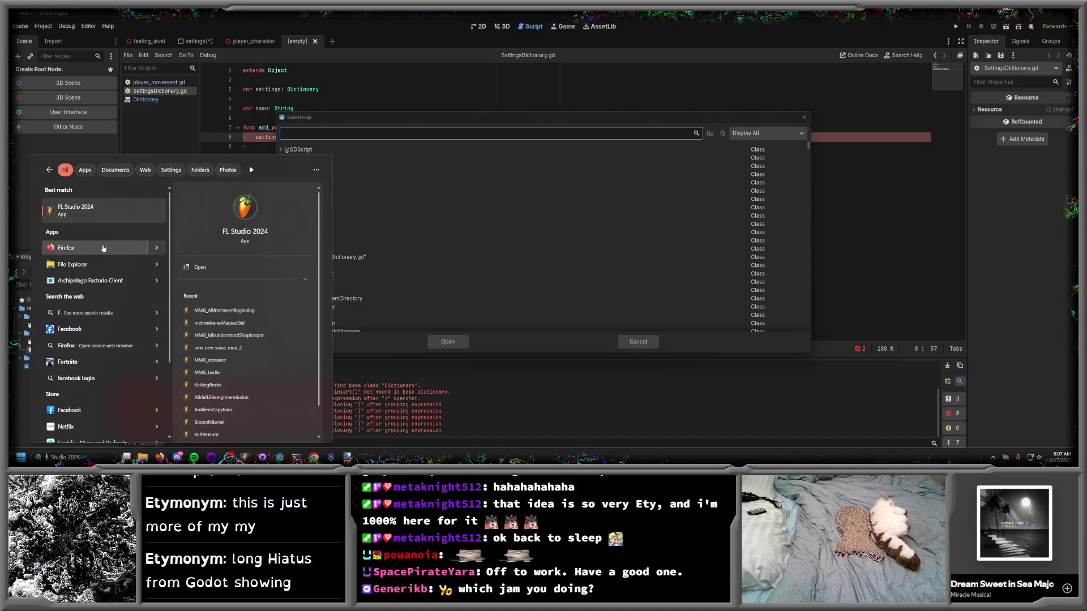
{"action": "key", "text": "Escape"}
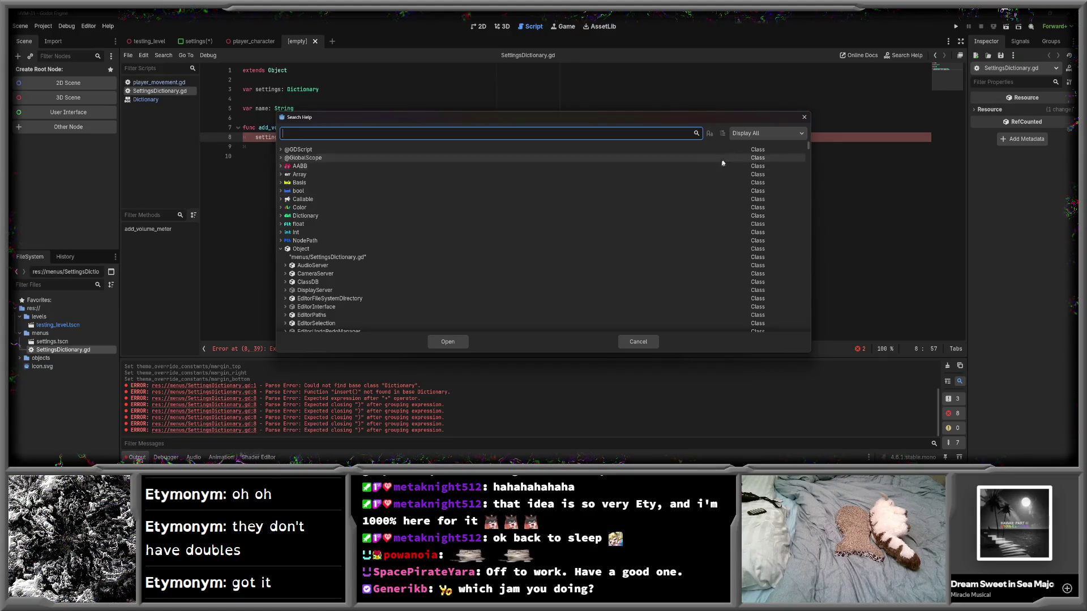
{"action": "left_click", "coordinate": [804, 118]}
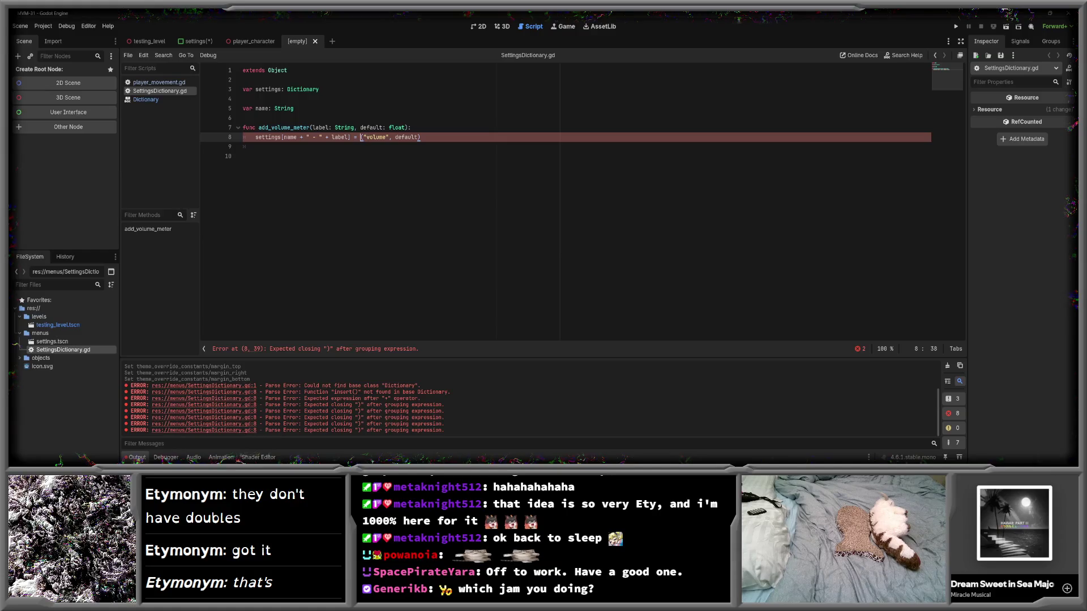
- Strip the bracket before "volume" and the trailing parenthesis so line 8 assigns "volume", default
{"action": "type", "text": "["}
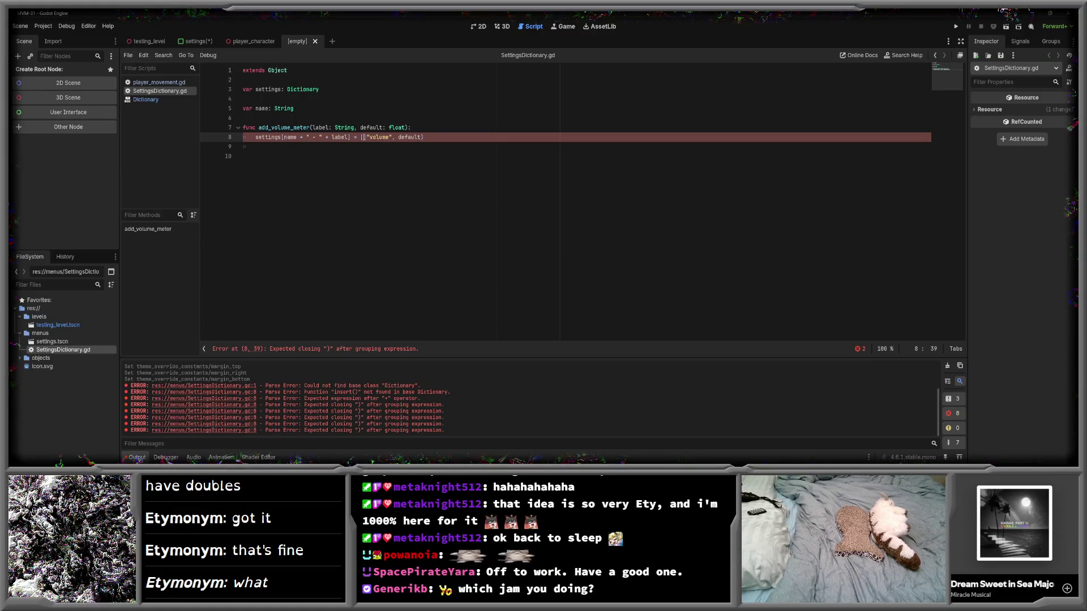
{"action": "key", "text": "Delete"}
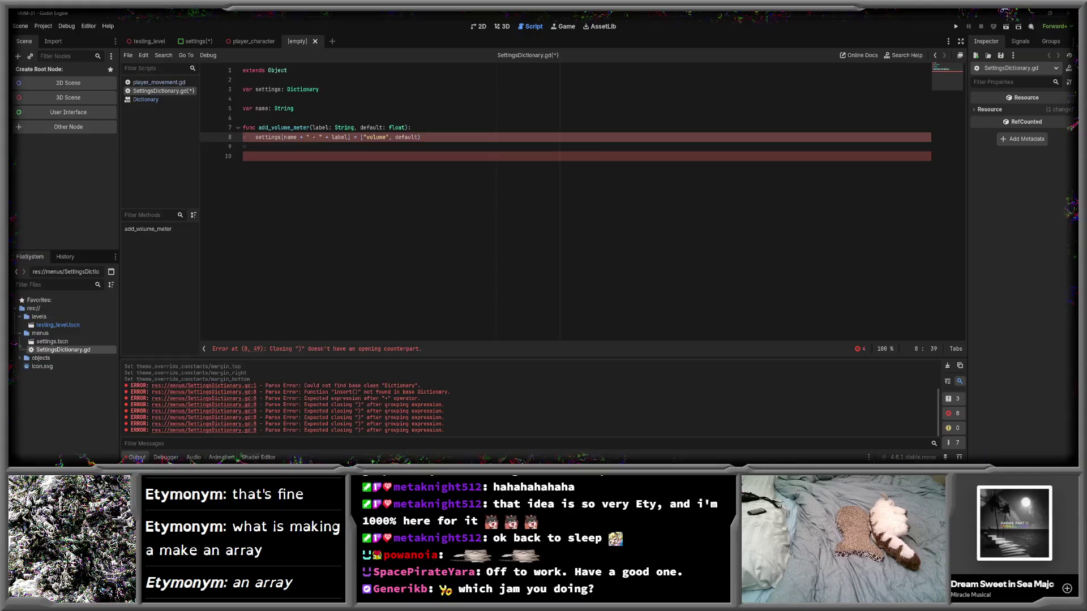
{"action": "left_click", "coordinate": [442, 137]}
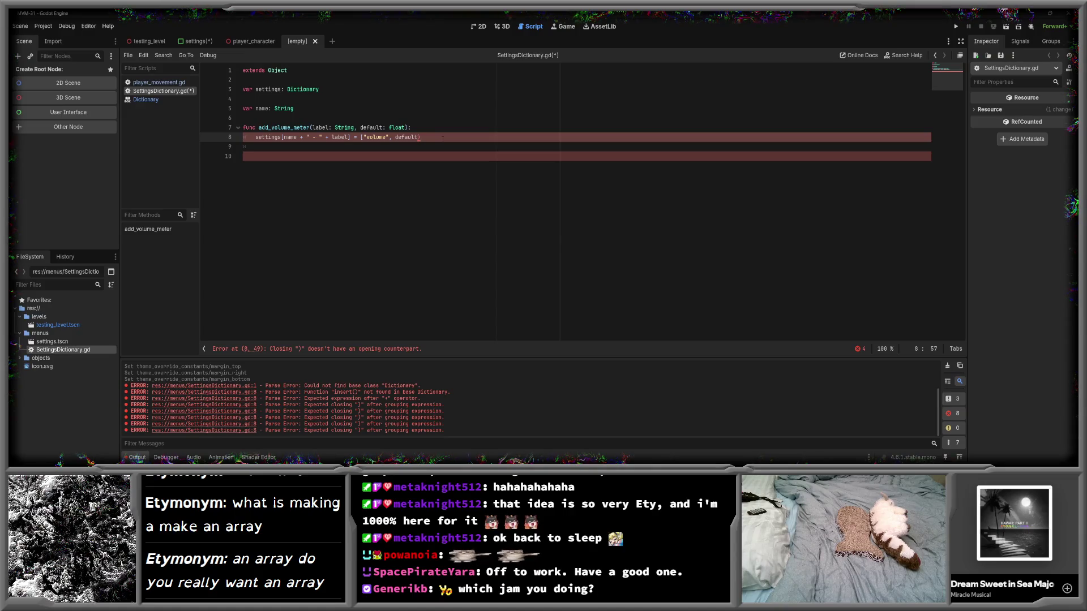
{"action": "left_click", "coordinate": [361, 137]}
{"action": "key", "text": "Delete"}
{"action": "key", "text": "End"}
{"action": "key", "text": "BackSpace"}
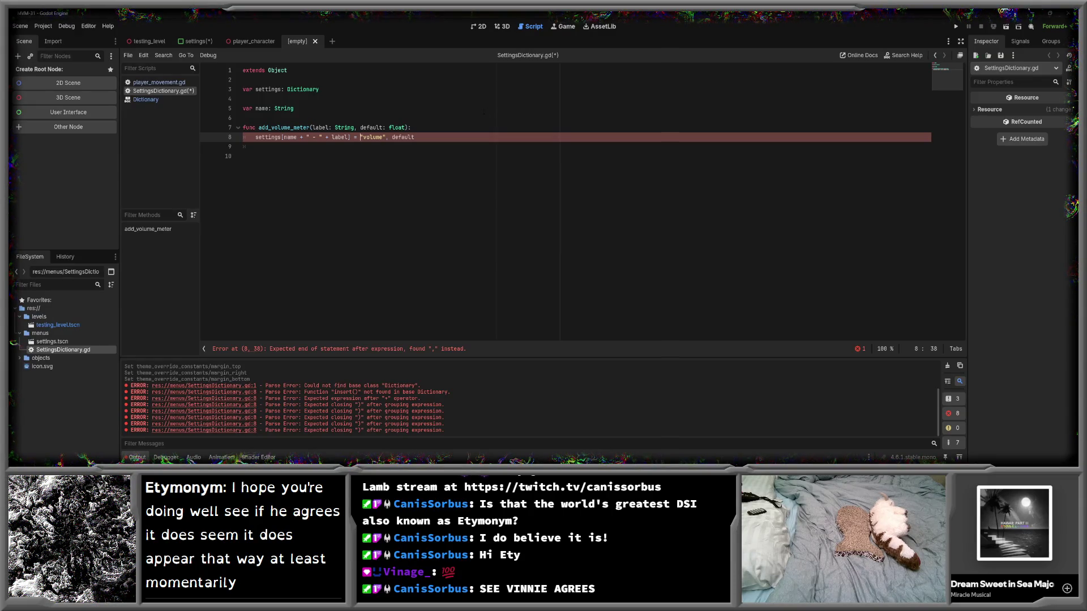
{"action": "left_click_drag", "start_coordinate": [430, 137], "coordinate": [360, 137]}
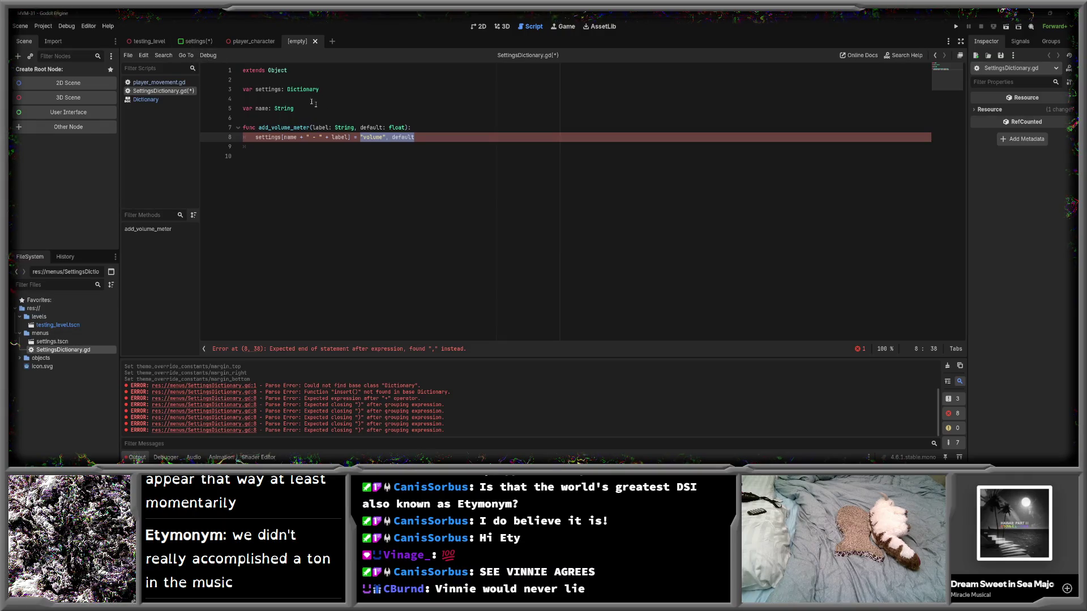
- Review lines 7 and 8 of the add_volume_meter function and save SettingsDictionary.gd
{"action": "left_click", "coordinate": [436, 128]}
{"action": "left_click", "coordinate": [434, 136]}
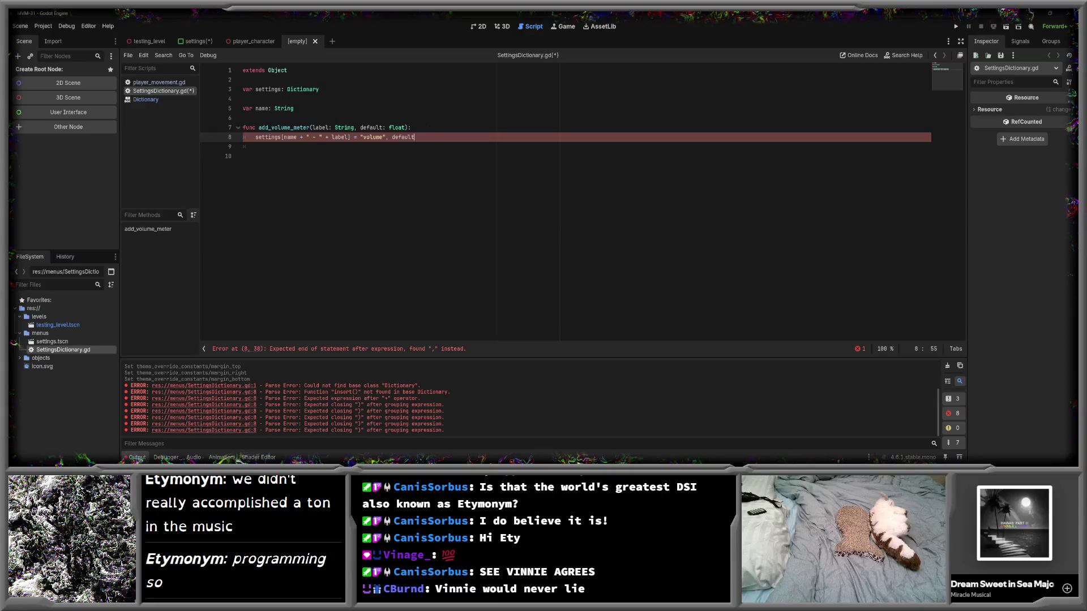
{"action": "left_click", "coordinate": [429, 127]}
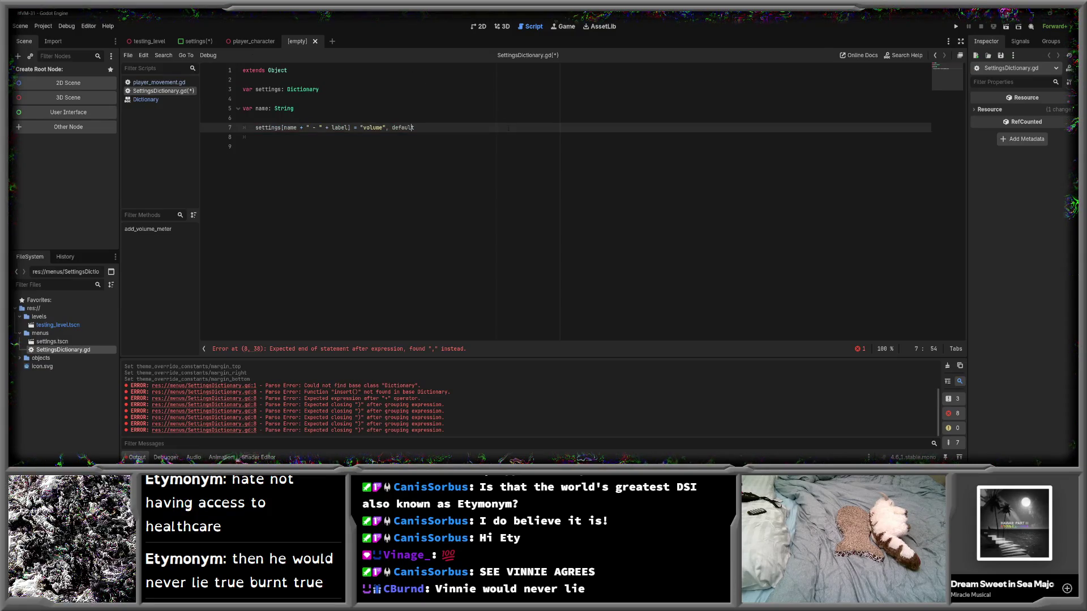
{"action": "key", "text": "ctrl+s"}
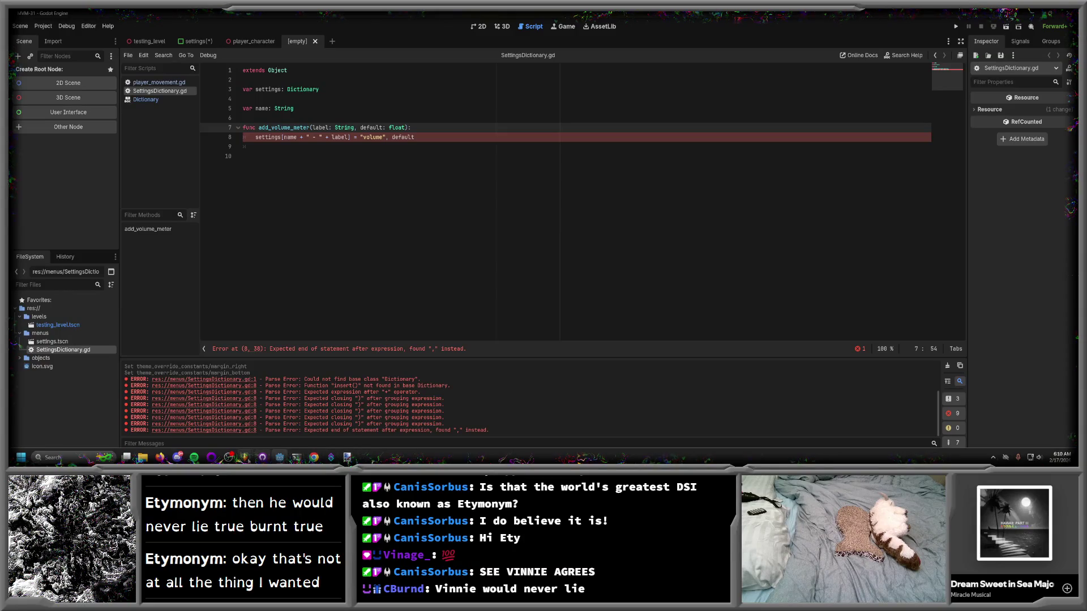
{"action": "mouse_move", "coordinate": [244, 456]}
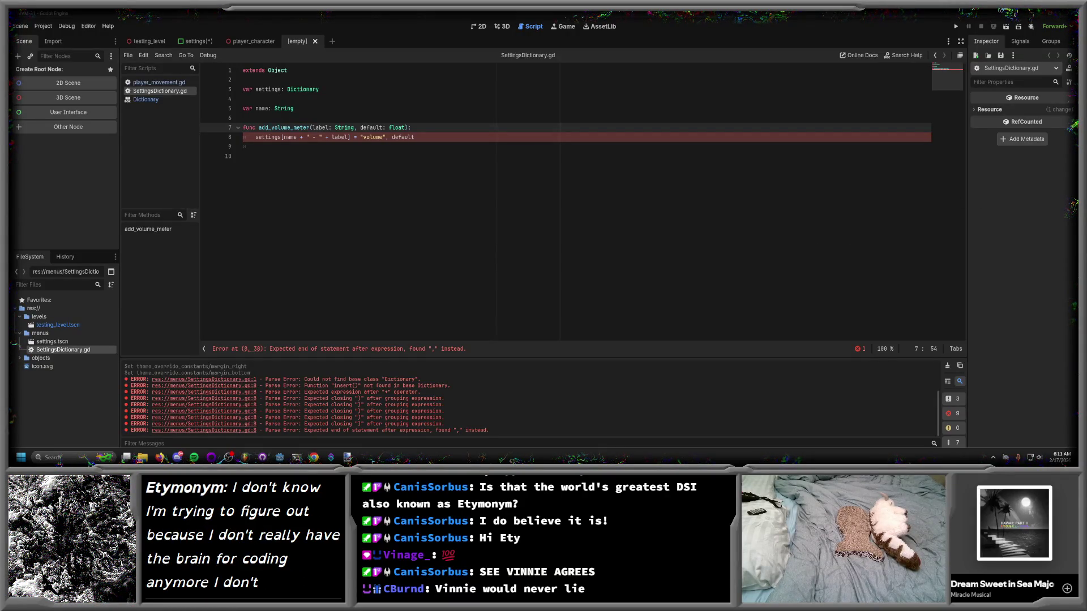
- Switch to FL Studio, open MMG_MisunderstoodShopkeeper.flp from Recent files and answer the save prompt
{"action": "mouse_move", "coordinate": [245, 458]}
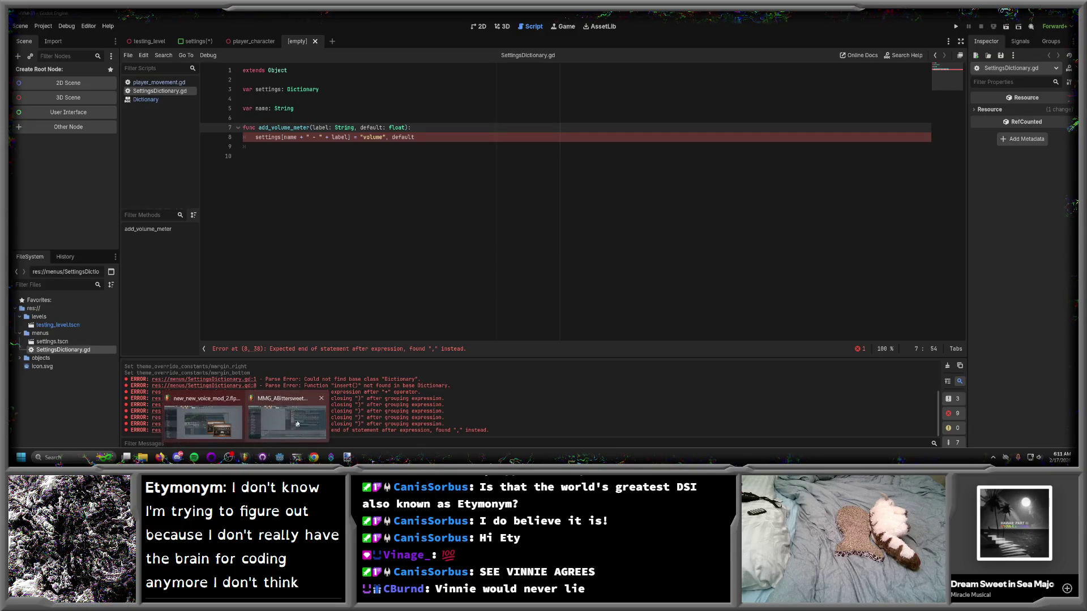
{"action": "left_click", "coordinate": [304, 421]}
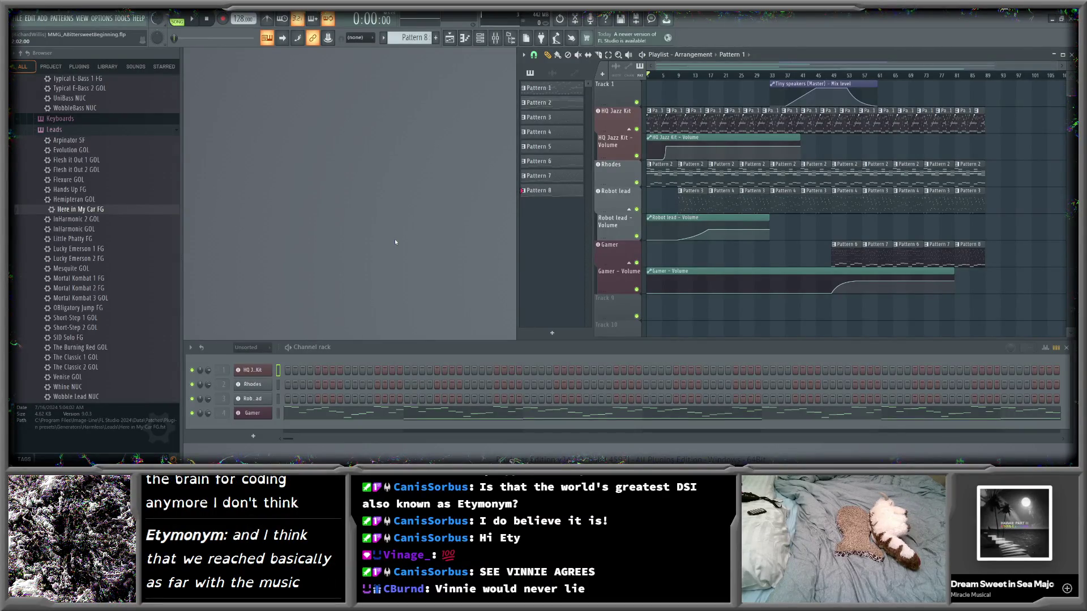
{"action": "left_click", "coordinate": [18, 19]}
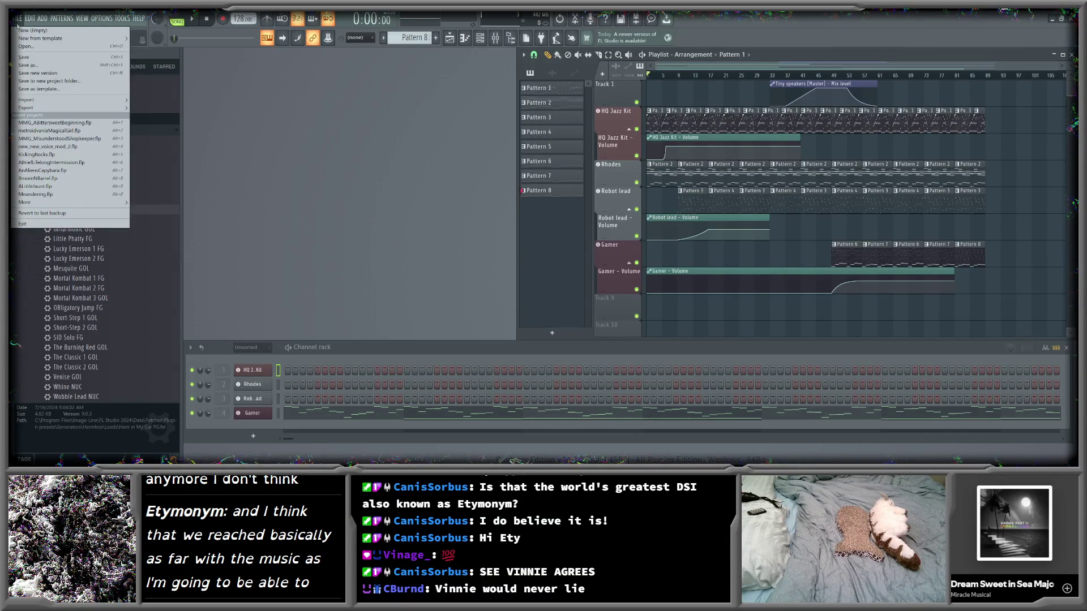
{"action": "left_click", "coordinate": [92, 139]}
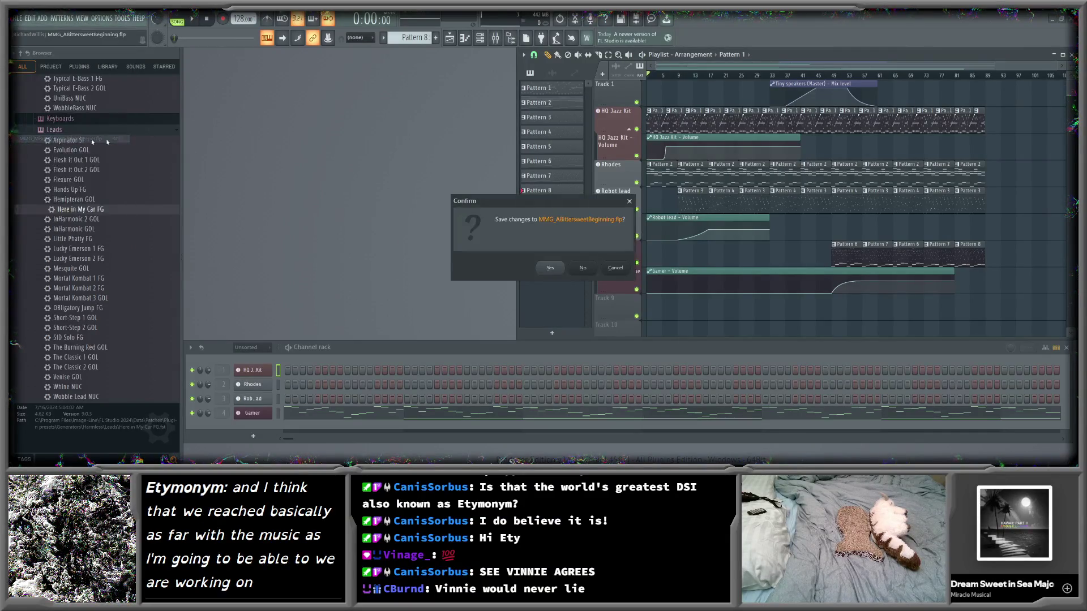
{"action": "left_click", "coordinate": [555, 272]}
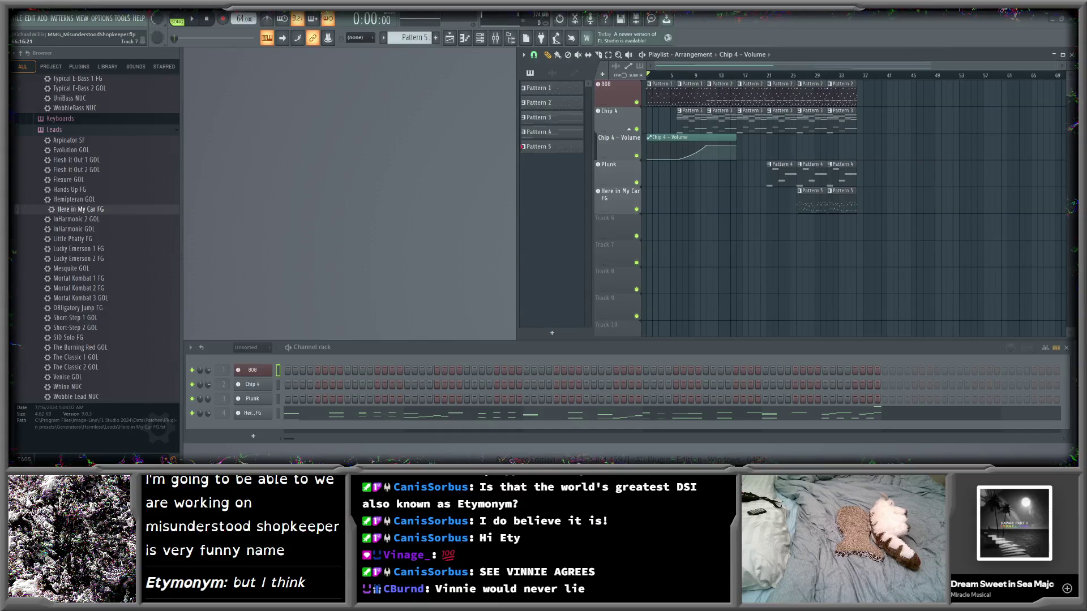
{"action": "left_click_drag", "start_coordinate": [445, 360], "coordinate": [444, 350]}
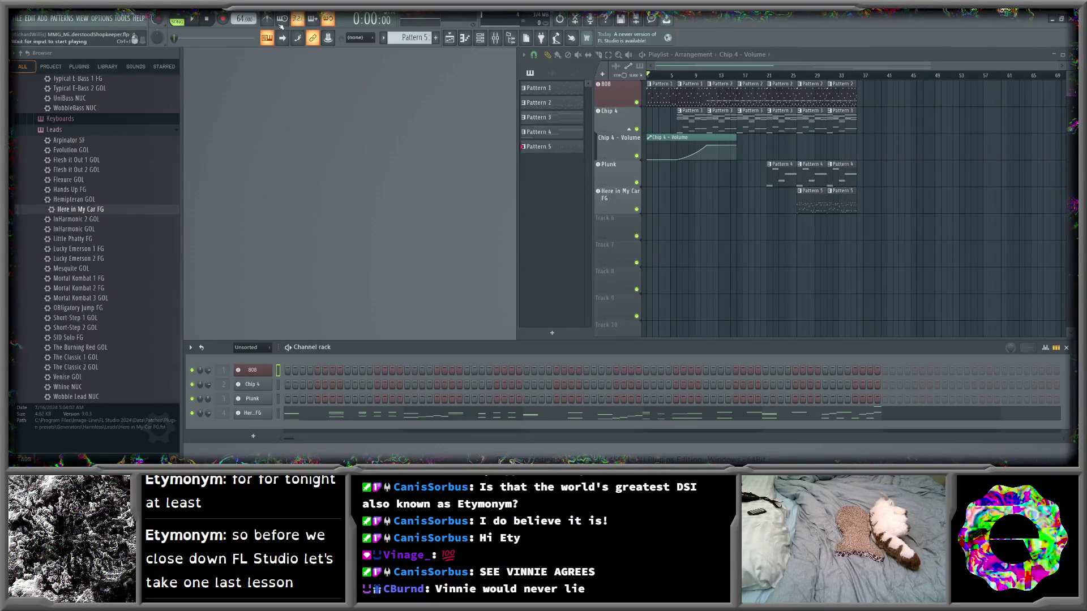
{"action": "left_click_drag", "start_coordinate": [244, 19], "coordinate": [244, 5]}
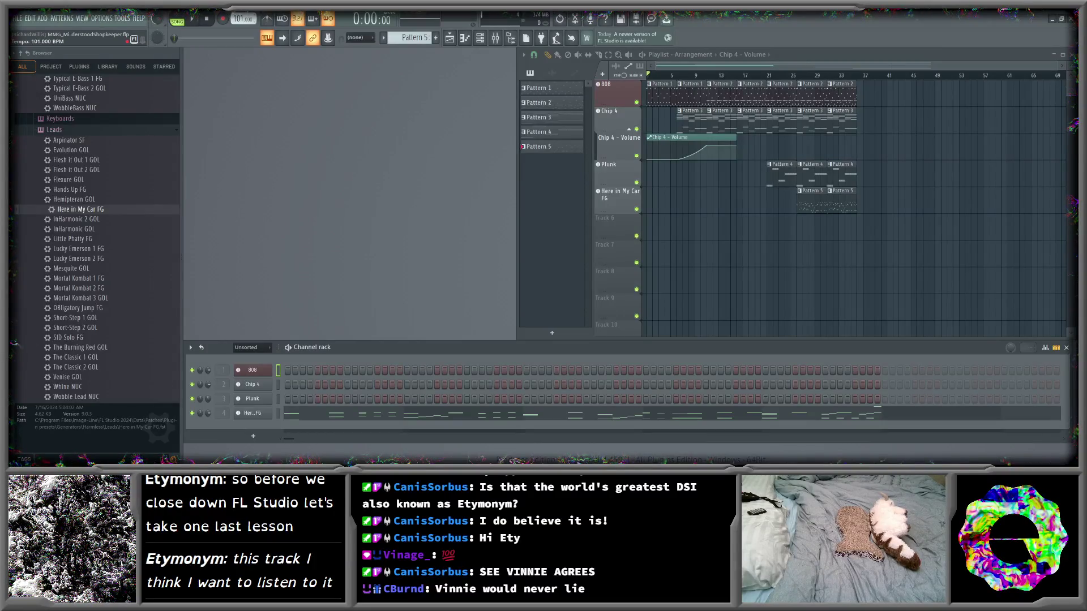
- Adjust the tempo, play the song, then stop it with the playhead back at bar 1
{"action": "left_click_drag", "start_coordinate": [244, 18], "coordinate": [244, 14]}
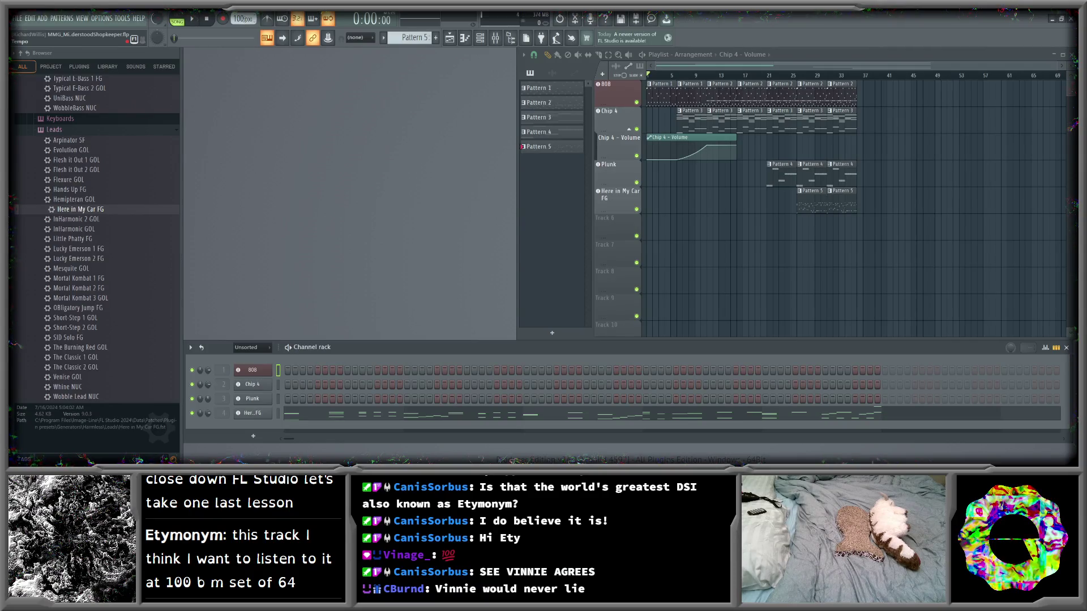
{"action": "left_click_drag", "start_coordinate": [244, 19], "coordinate": [244, 29]}
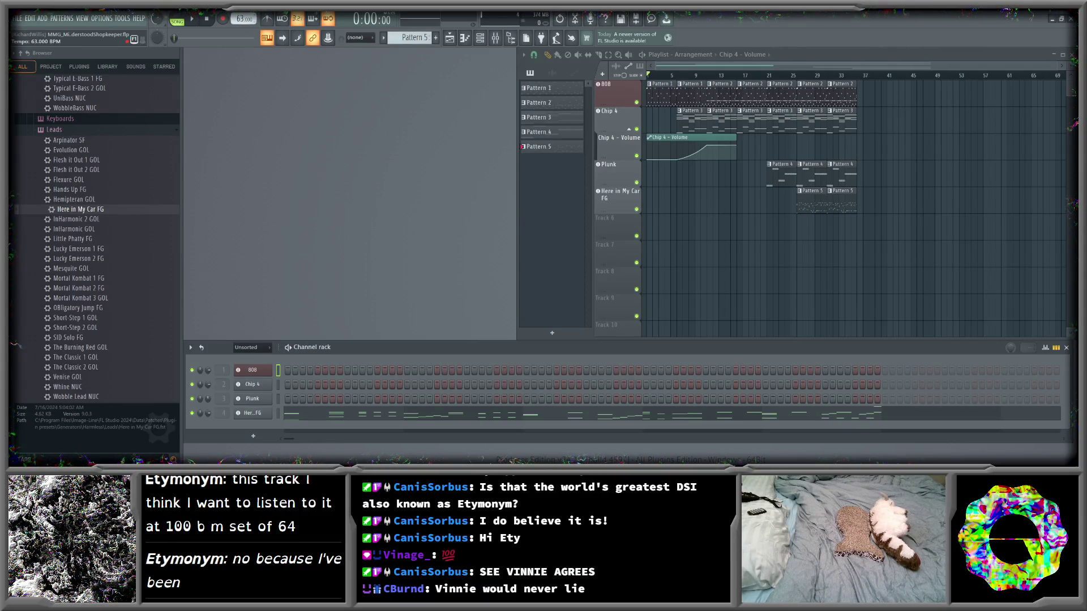
{"action": "left_click", "coordinate": [193, 19]}
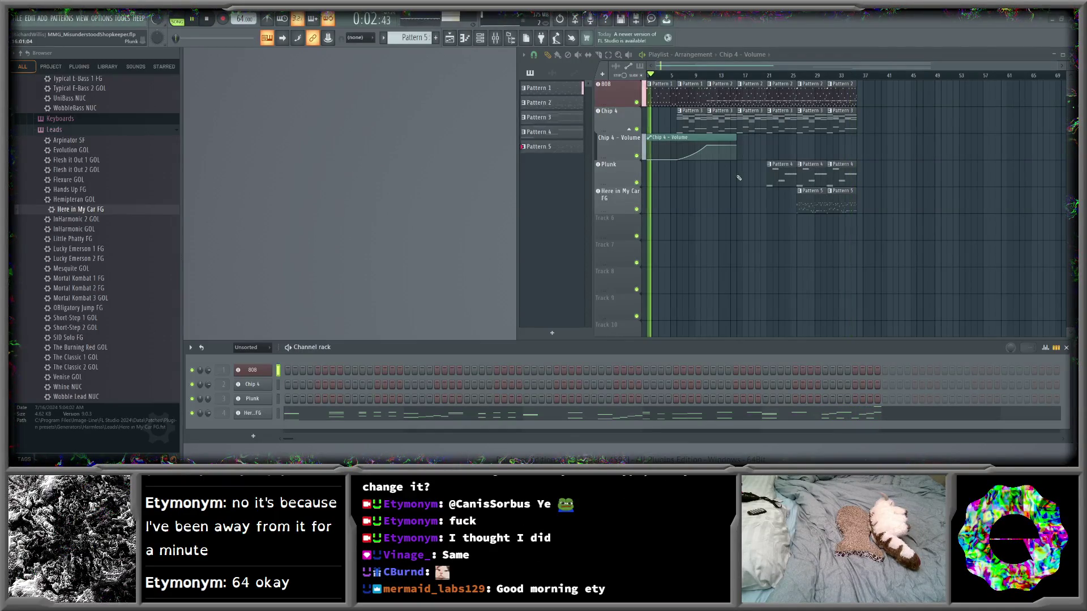
{"action": "left_click", "coordinate": [215, 19]}
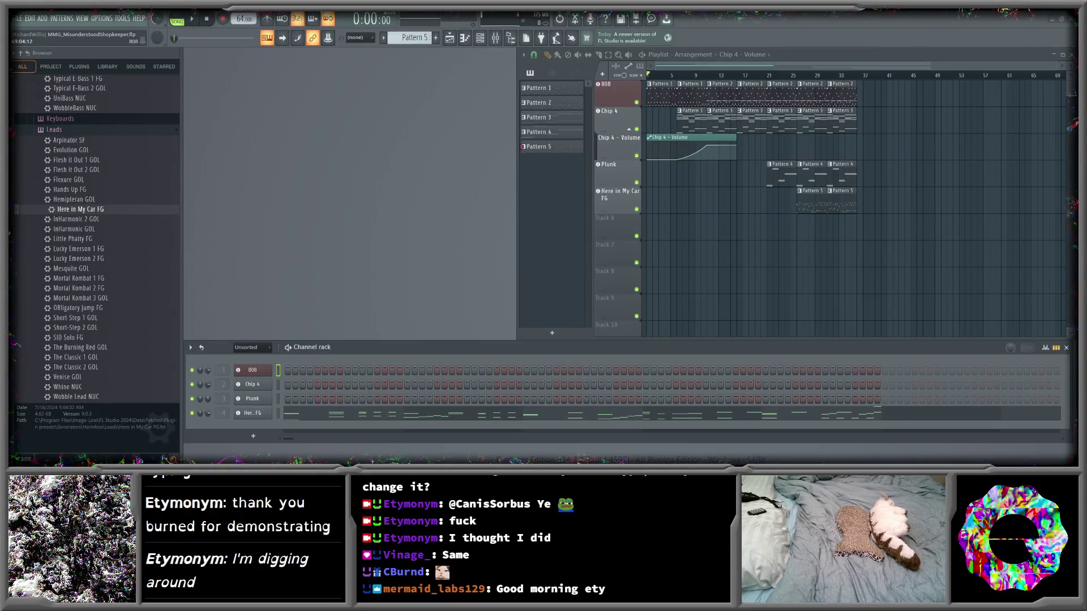
- Bring the 7TV browser on screen, close the extra Twitch tab, and go to your profile
{"action": "mouse_move", "coordinate": [1086, 159]}
{"action": "left_mouse_down"}
{"action": "mouse_move", "coordinate": [849, 171]}
{"action": "mouse_move", "coordinate": [664, 76]}
{"action": "mouse_move", "coordinate": [672, 17]}
{"action": "left_mouse_up"}
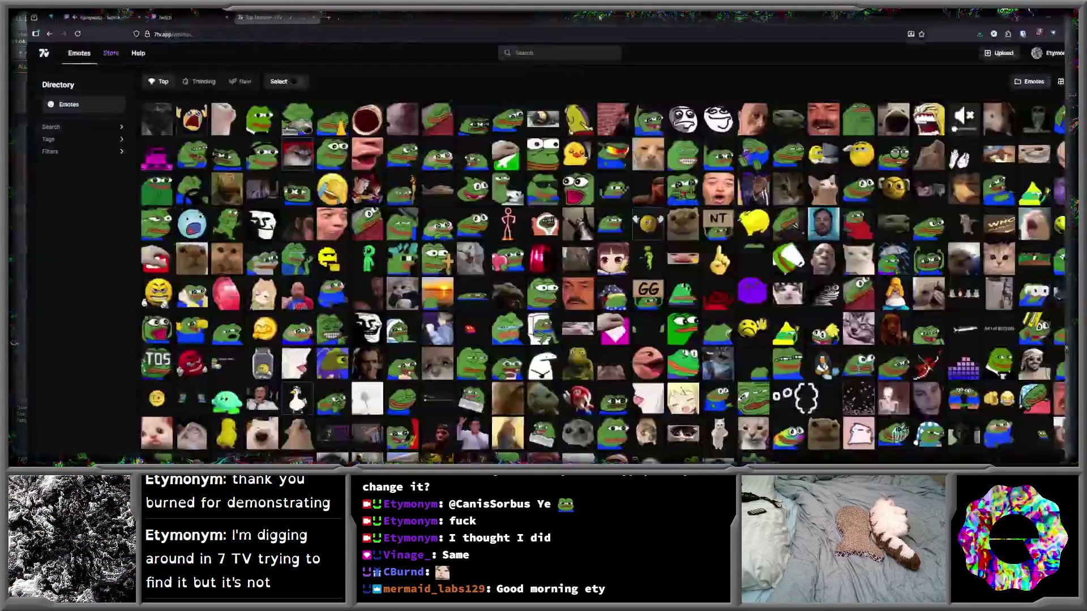
{"action": "left_click", "coordinate": [122, 17]}
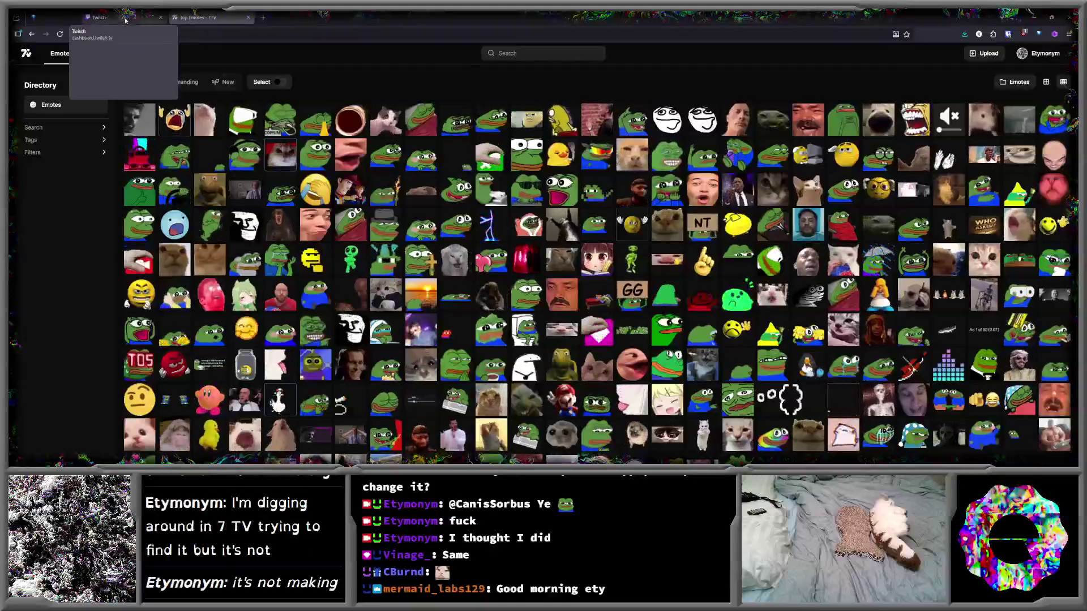
{"action": "left_click", "coordinate": [1035, 53]}
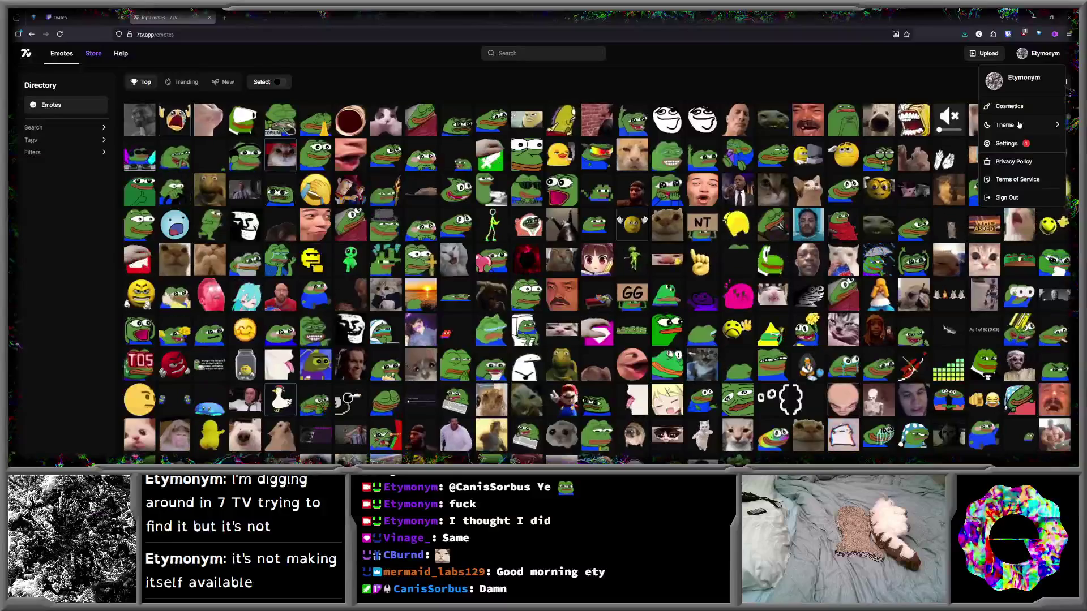
{"action": "left_click", "coordinate": [1024, 77]}
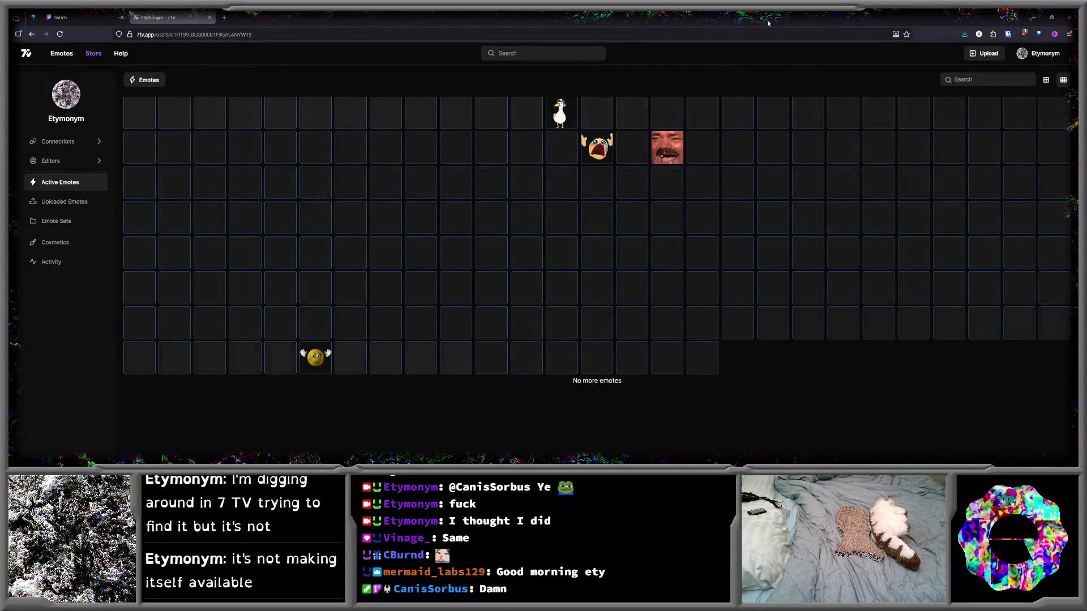
- Maximize the browser window again and reload the Active Emotes page
{"action": "left_click_drag", "start_coordinate": [768, 21], "coordinate": [864, 57]}
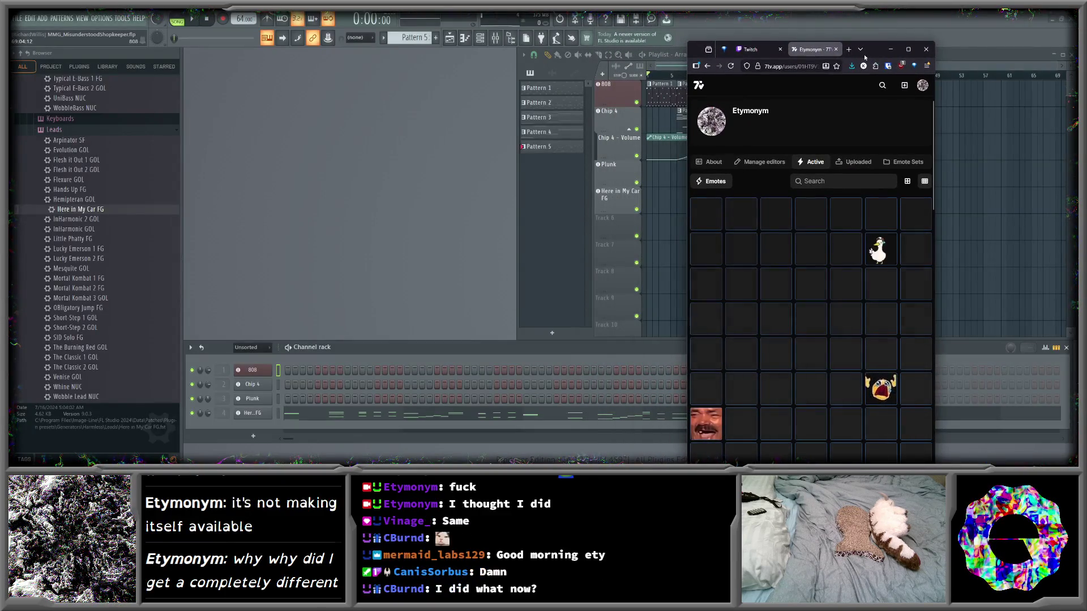
{"action": "double_click", "coordinate": [864, 56]}
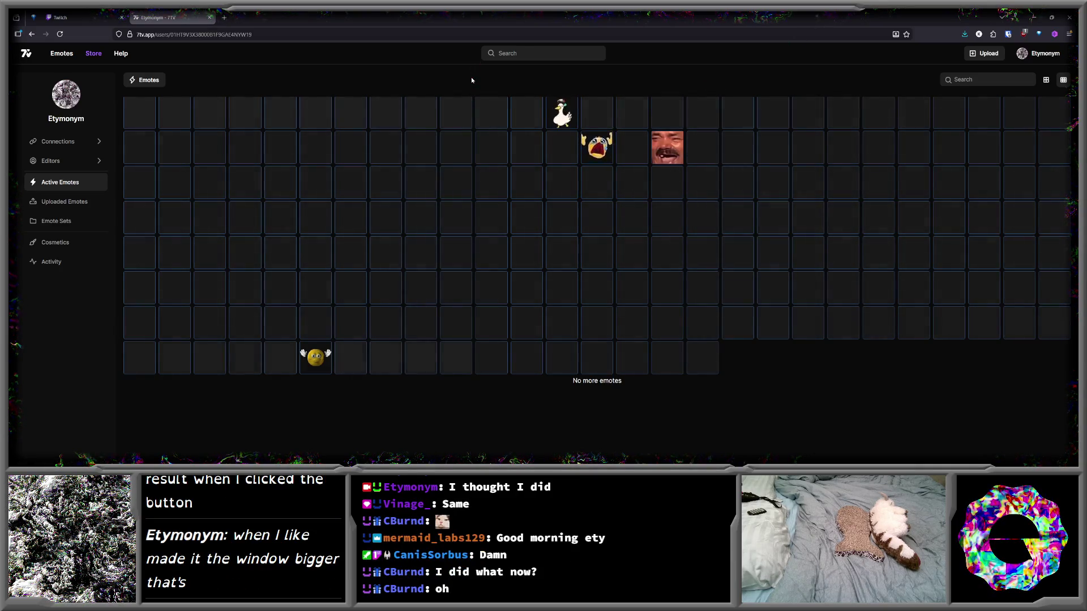
{"action": "left_click", "coordinate": [1036, 57]}
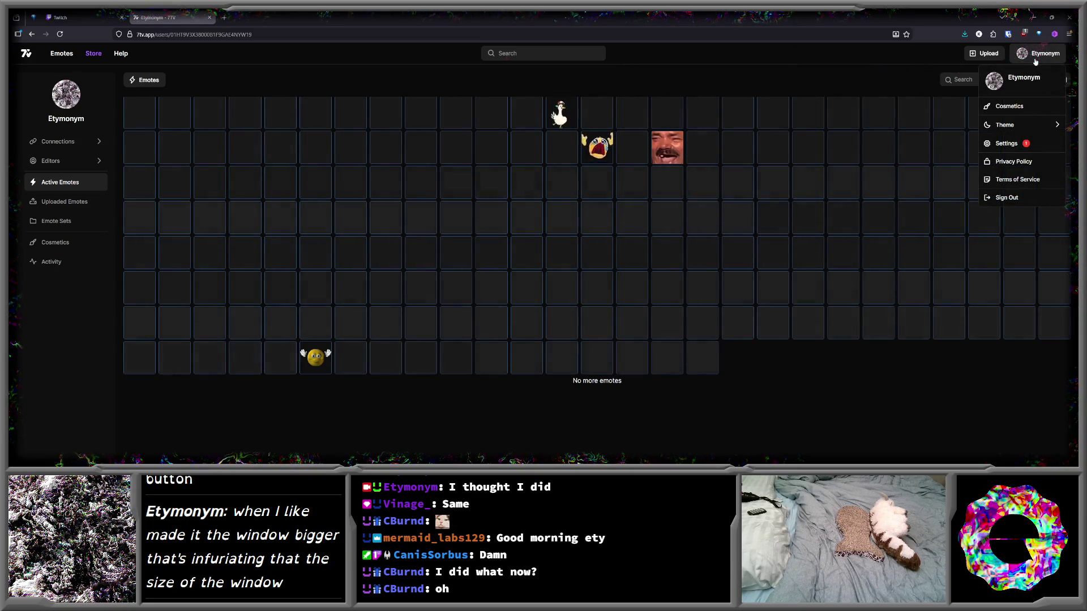
{"action": "left_click", "coordinate": [820, 66]}
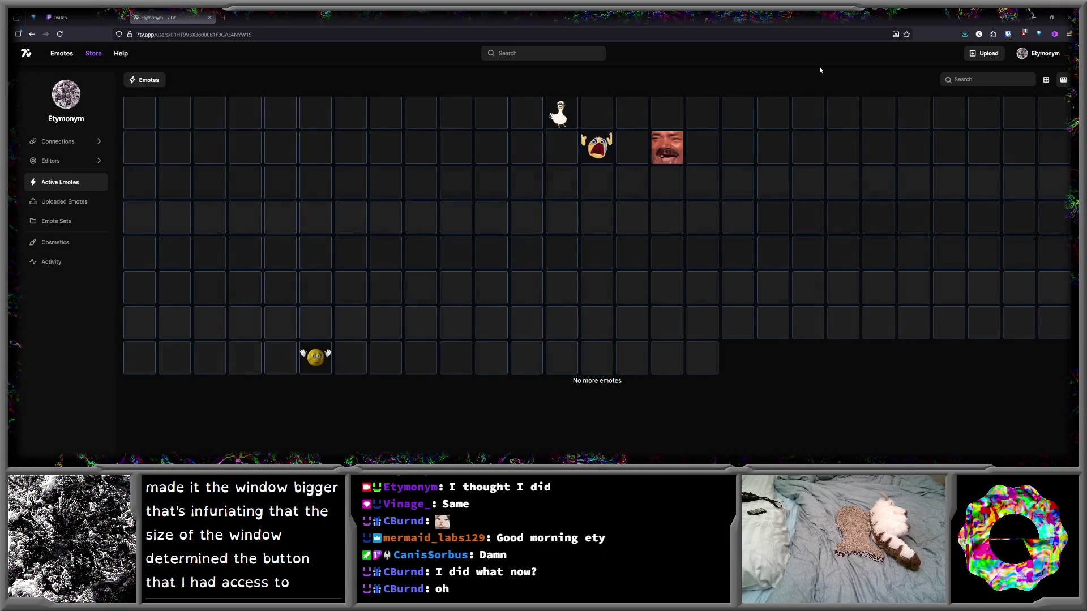
{"action": "left_click", "coordinate": [60, 34]}
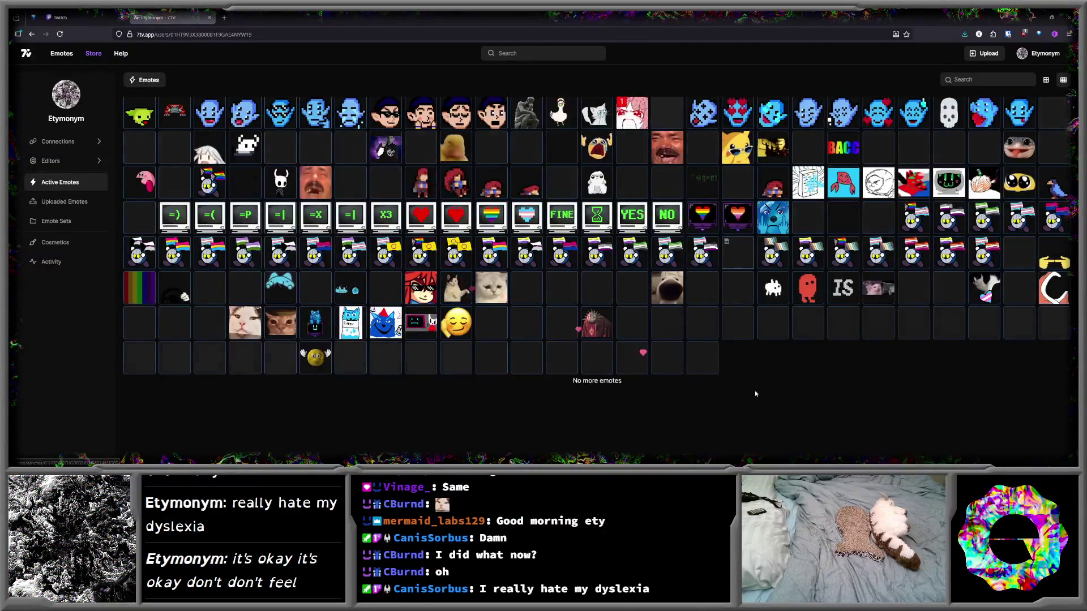
- Open the Stare emote's page and remove it from the Emotes set
{"action": "left_click", "coordinate": [244, 328]}
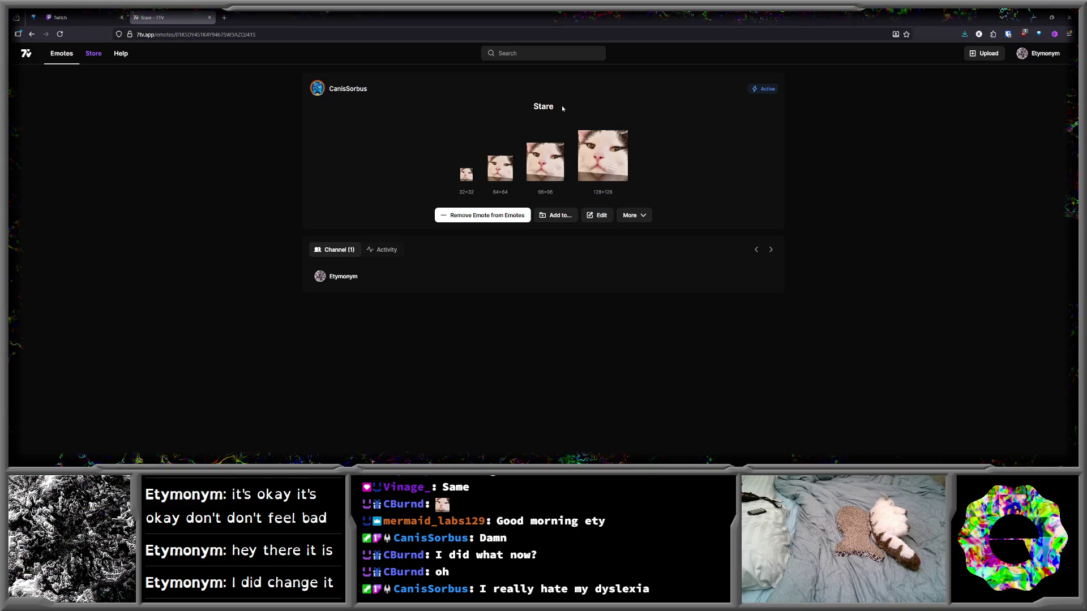
{"action": "left_click", "coordinate": [635, 215]}
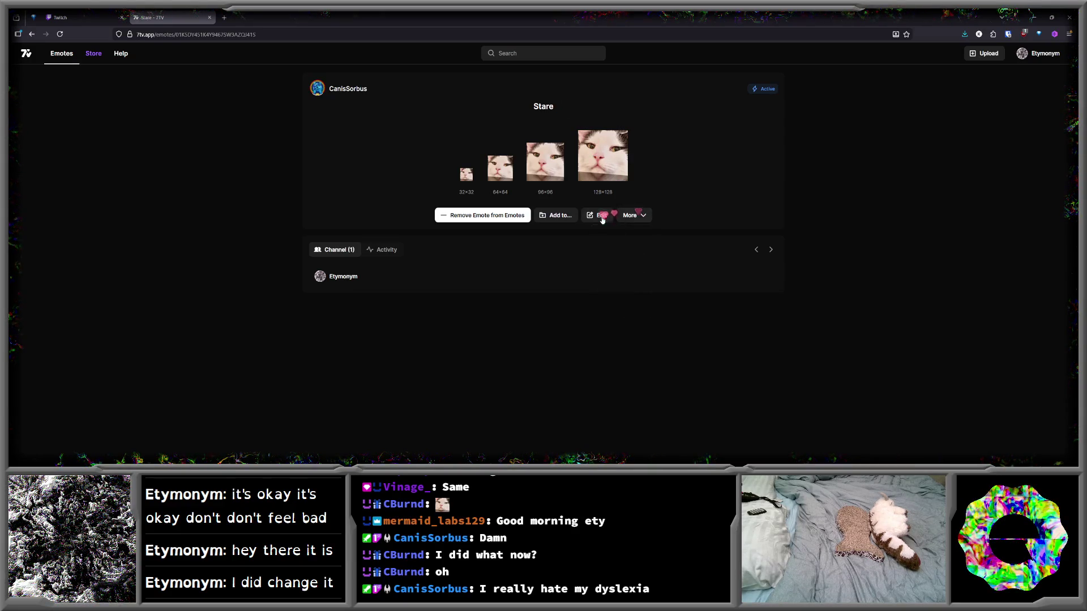
{"action": "left_click", "coordinate": [601, 216]}
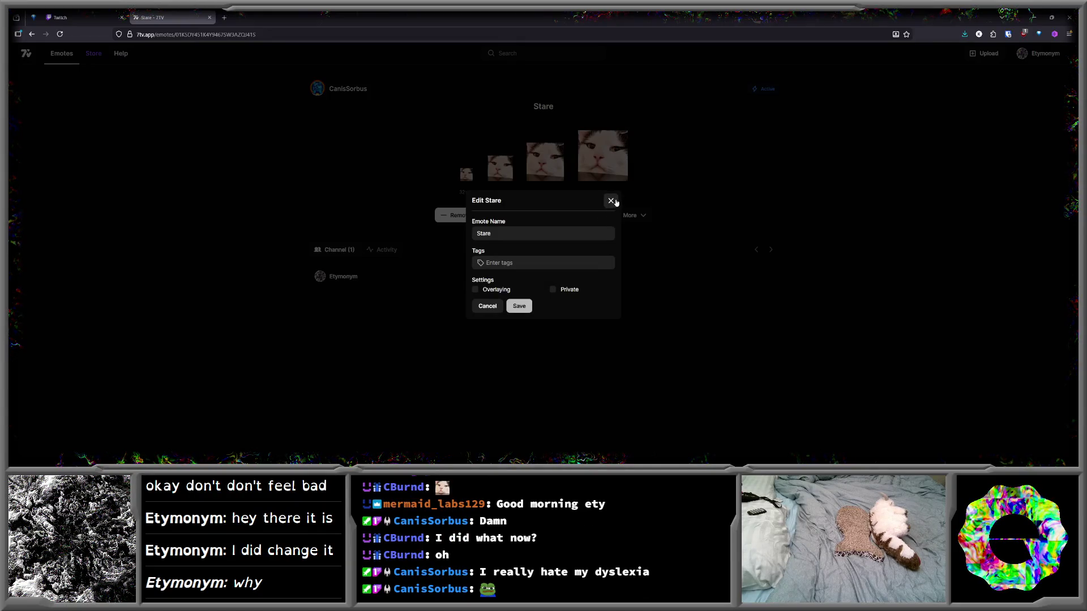
{"action": "left_click", "coordinate": [611, 201]}
{"action": "left_click", "coordinate": [498, 215]}
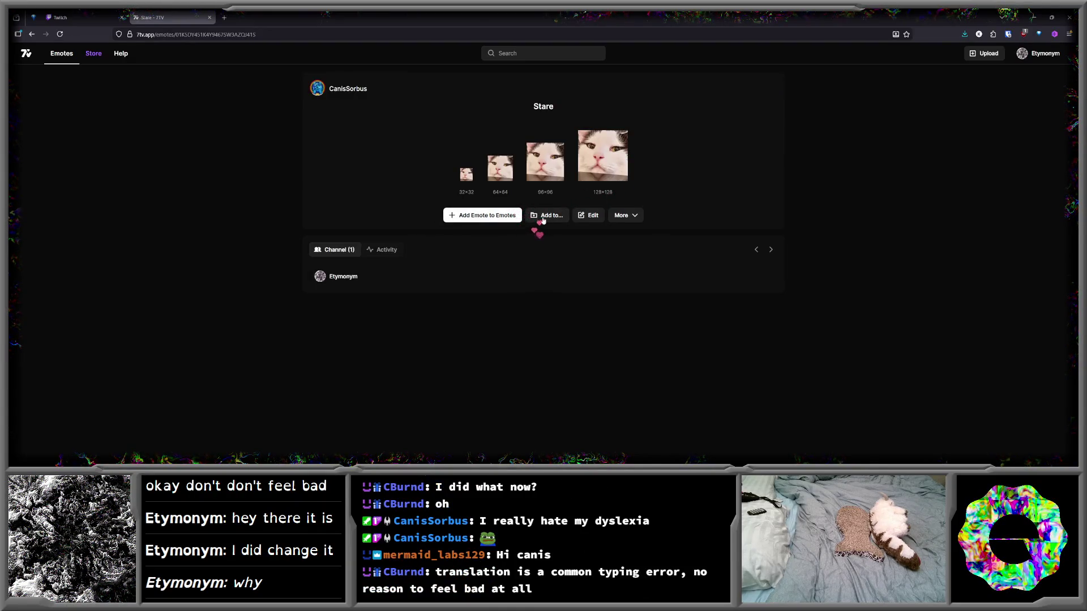
- Add Stare to the Emotes and Noita sets, confirm both changes, then switch to Twitch
{"action": "left_click", "coordinate": [544, 218]}
{"action": "left_click", "coordinate": [658, 202]}
{"action": "left_click", "coordinate": [658, 225]}
{"action": "left_click", "coordinate": [657, 372]}
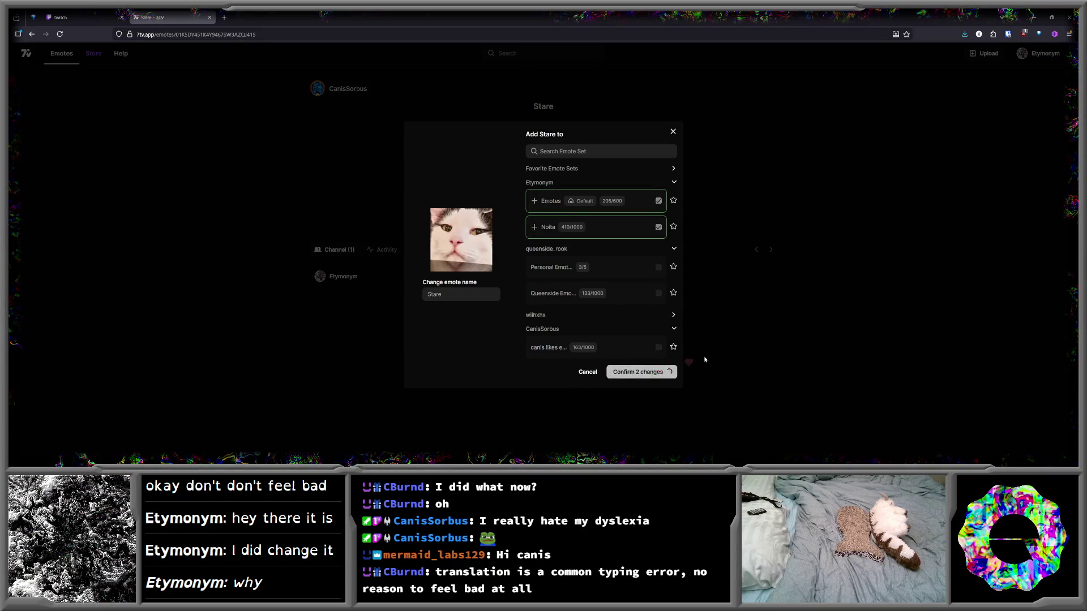
{"action": "left_click", "coordinate": [80, 17]}
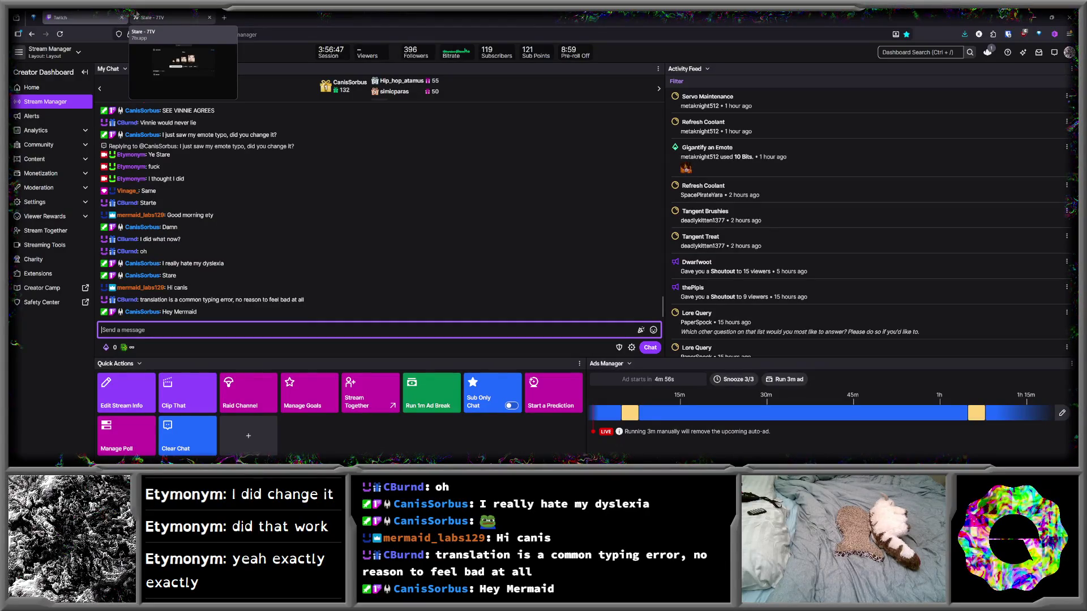
- Return to the 7TV Stare emote page, opening and closing the account menu and emote options
{"action": "left_click", "coordinate": [136, 14]}
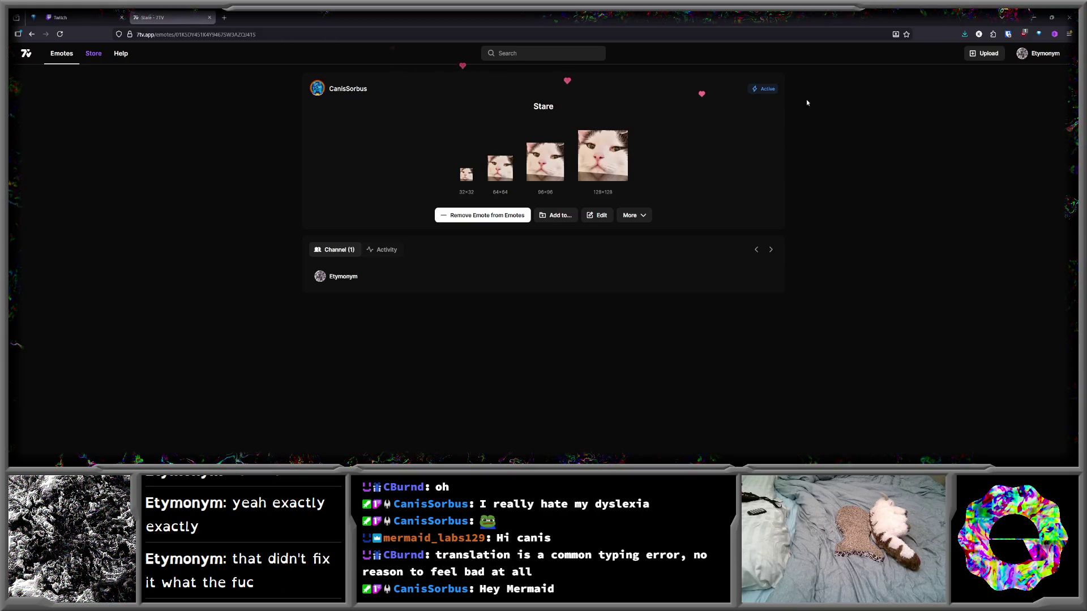
{"action": "left_click", "coordinate": [1035, 57]}
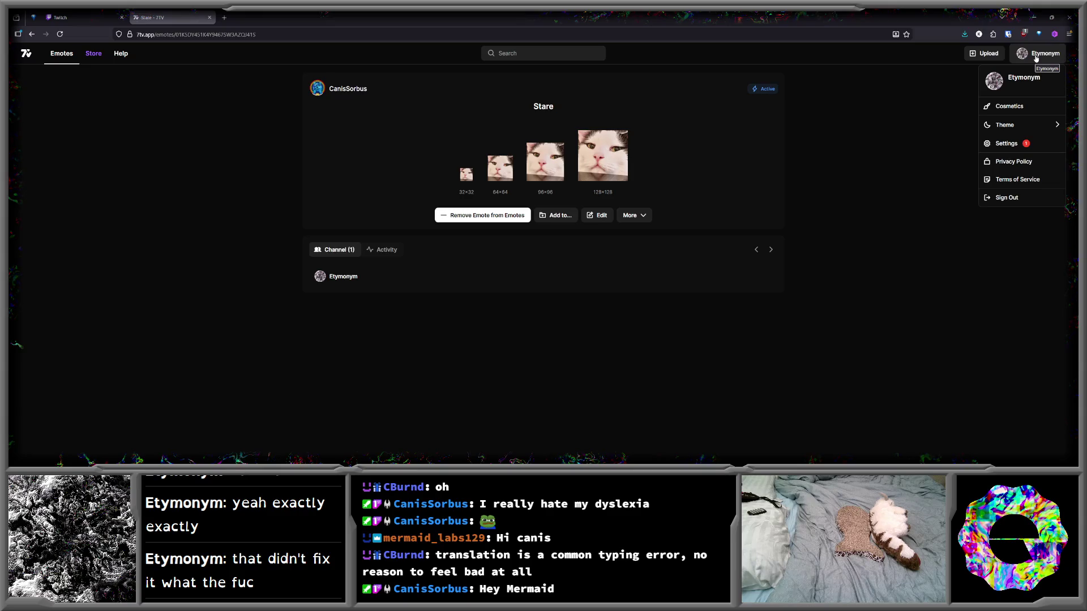
{"action": "left_click", "coordinate": [668, 218]}
{"action": "left_click", "coordinate": [633, 218]}
{"action": "left_click", "coordinate": [600, 218]}
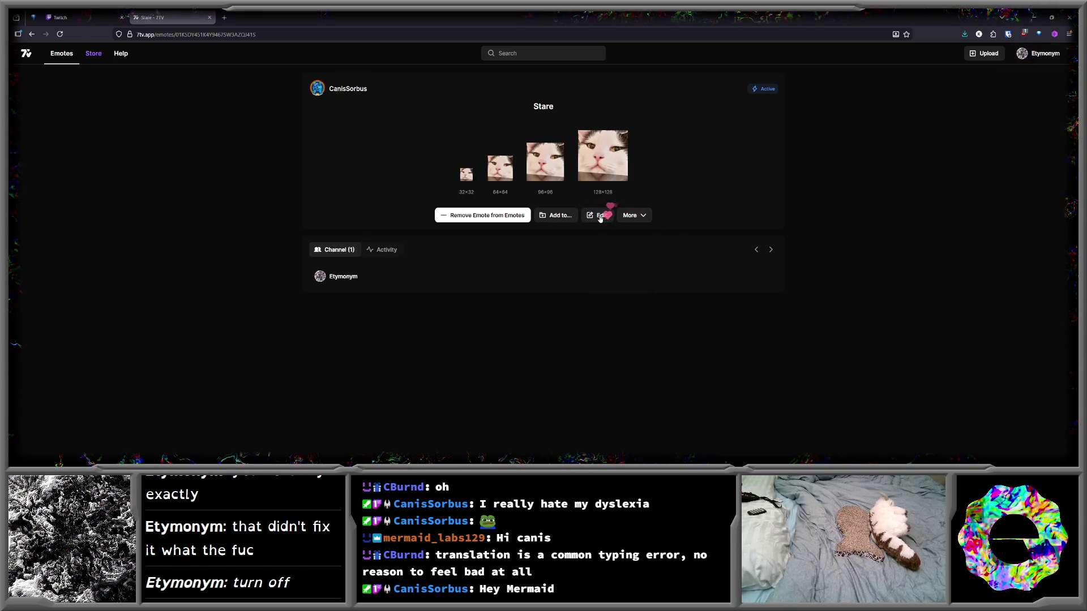
{"action": "left_click", "coordinate": [1028, 55]}
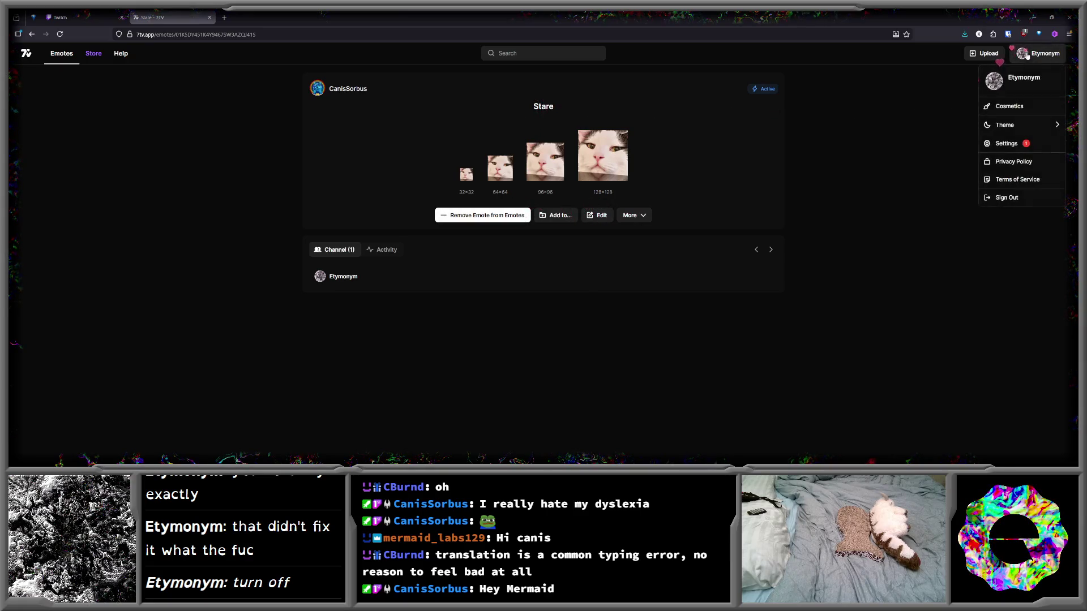
{"action": "left_click", "coordinate": [865, 149]}
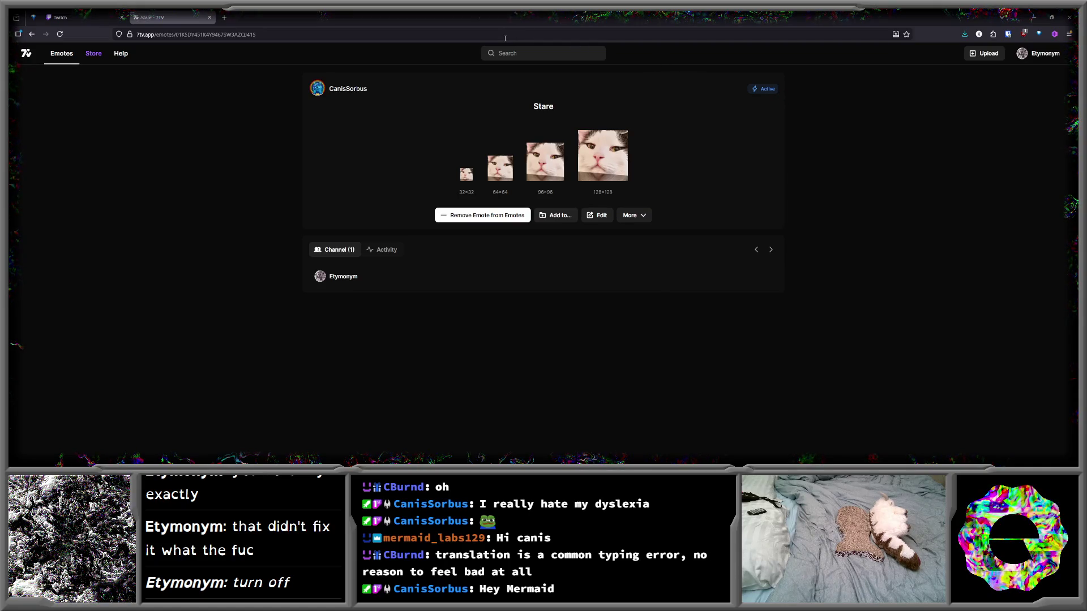
{"action": "left_click", "coordinate": [1041, 54]}
{"action": "left_click", "coordinate": [1045, 54]}
{"action": "left_click", "coordinate": [1046, 57]}
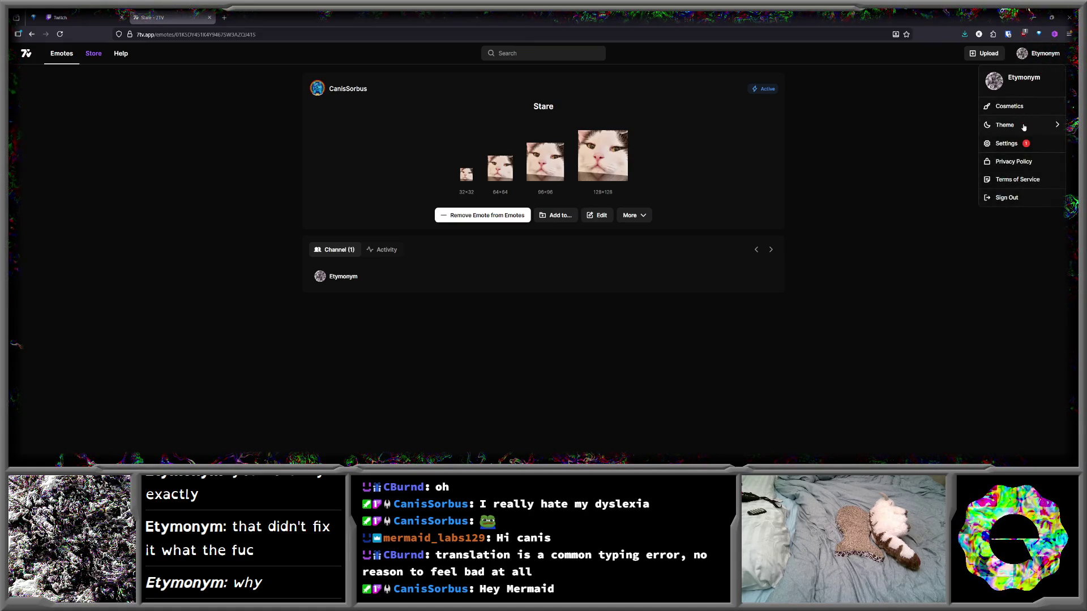
{"action": "left_click", "coordinate": [569, 105]}
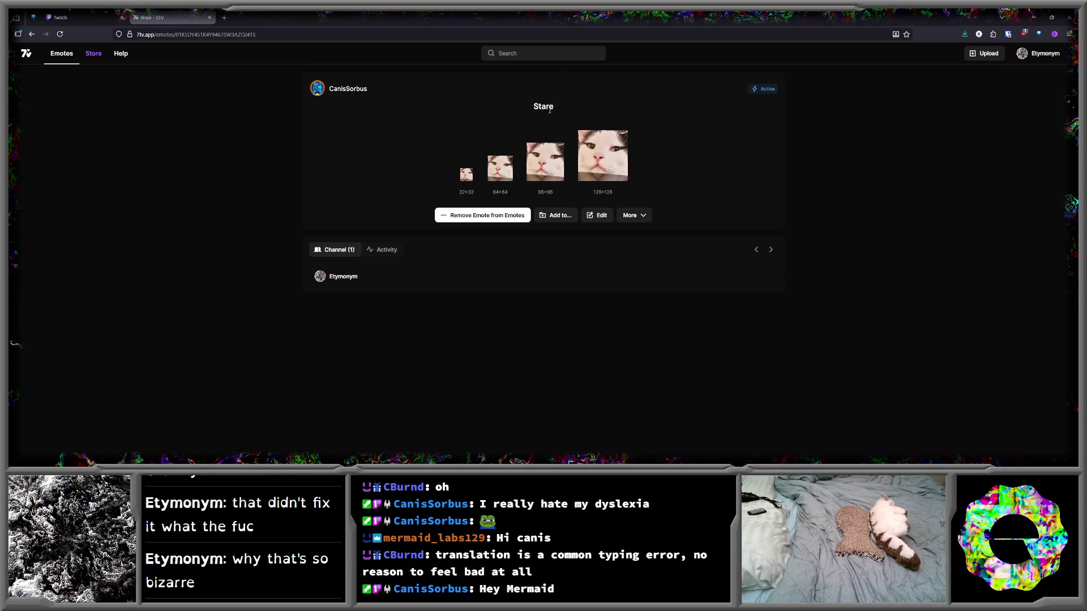
- Open and cancel Stare's edit settings, then go to your profile's Active Emotes
{"action": "left_click", "coordinate": [605, 216]}
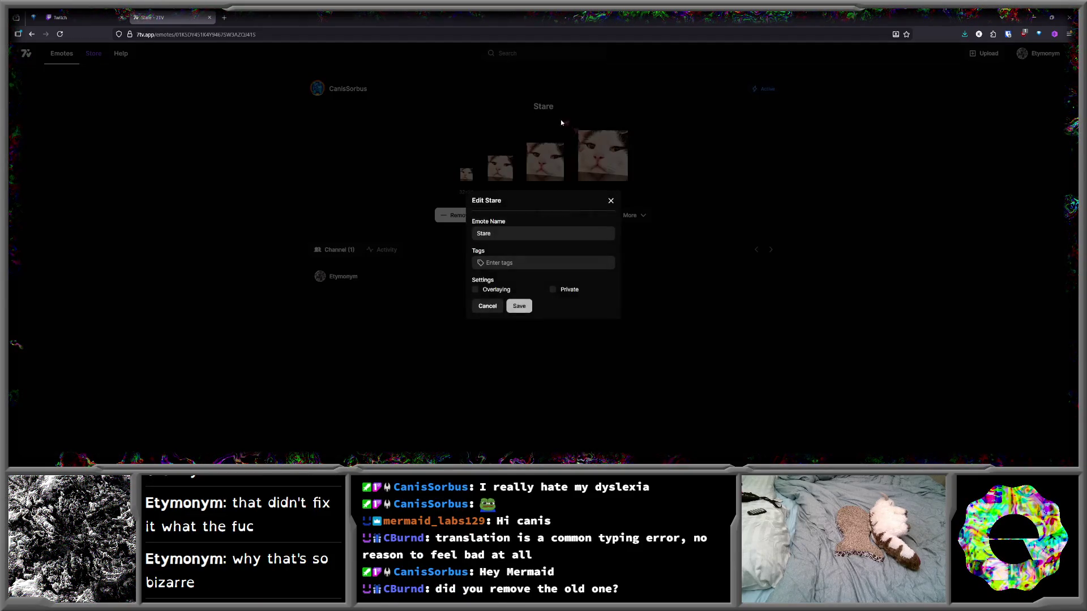
{"action": "double_click", "coordinate": [504, 238]}
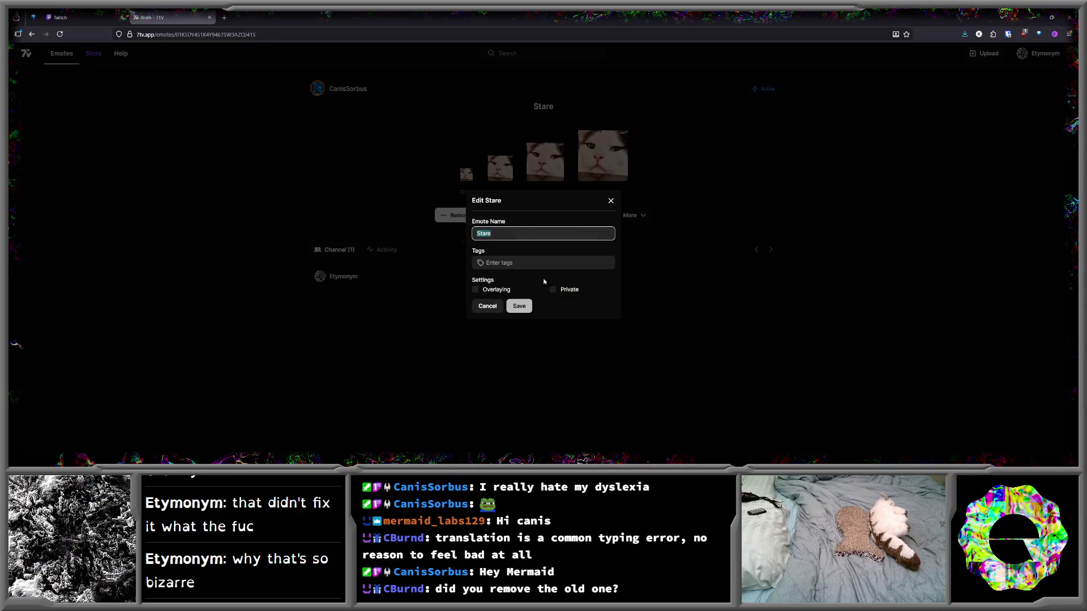
{"action": "left_click", "coordinate": [486, 306]}
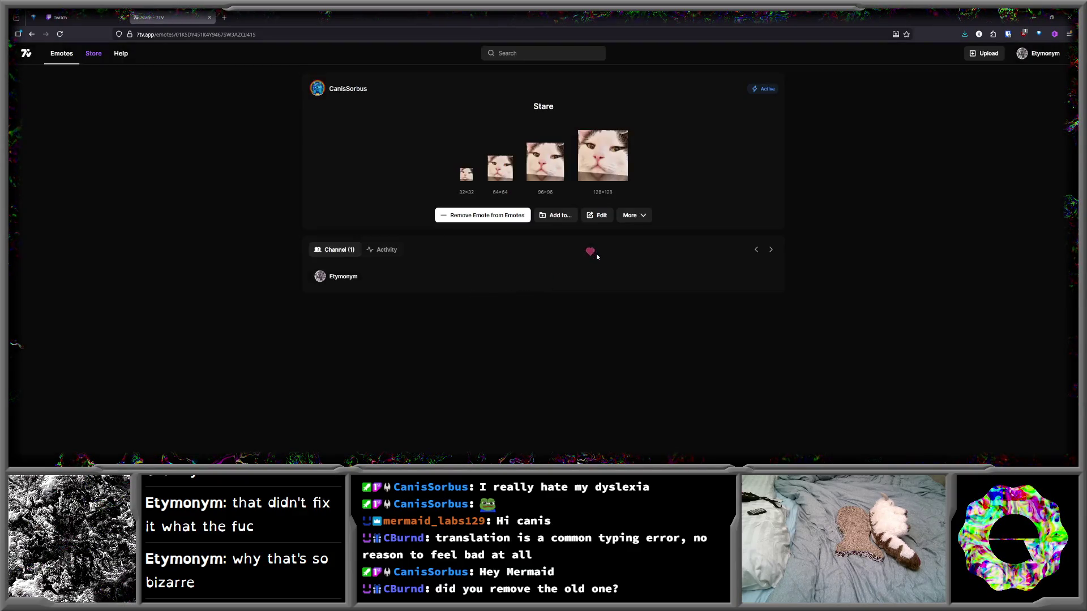
{"action": "left_click", "coordinate": [1042, 53]}
{"action": "left_click", "coordinate": [1051, 54]}
{"action": "left_click", "coordinate": [1042, 53]}
{"action": "left_click", "coordinate": [1029, 83]}
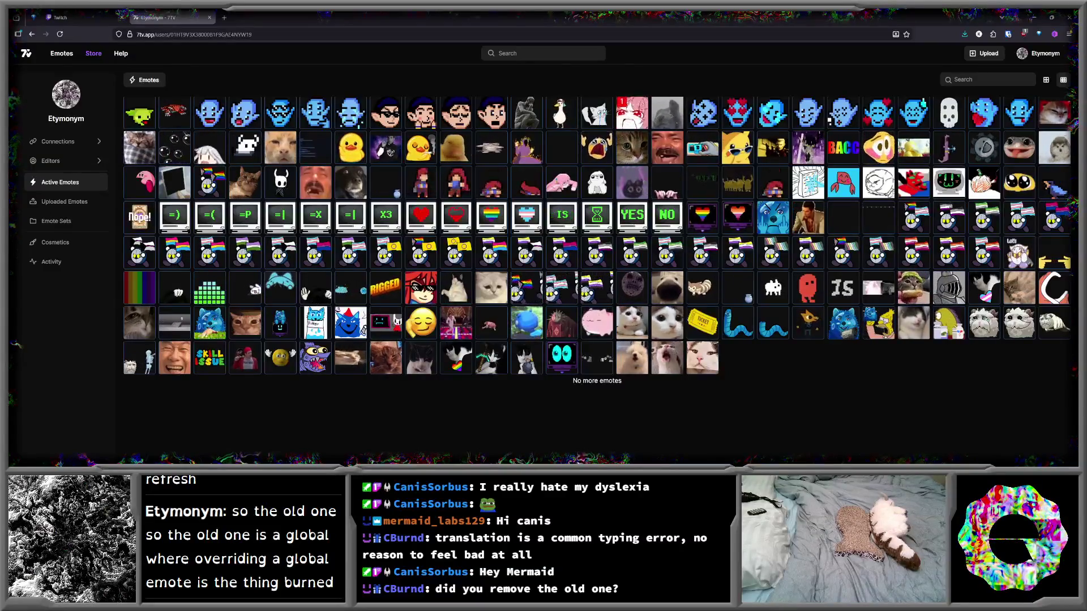
{"action": "left_click", "coordinate": [702, 354]}
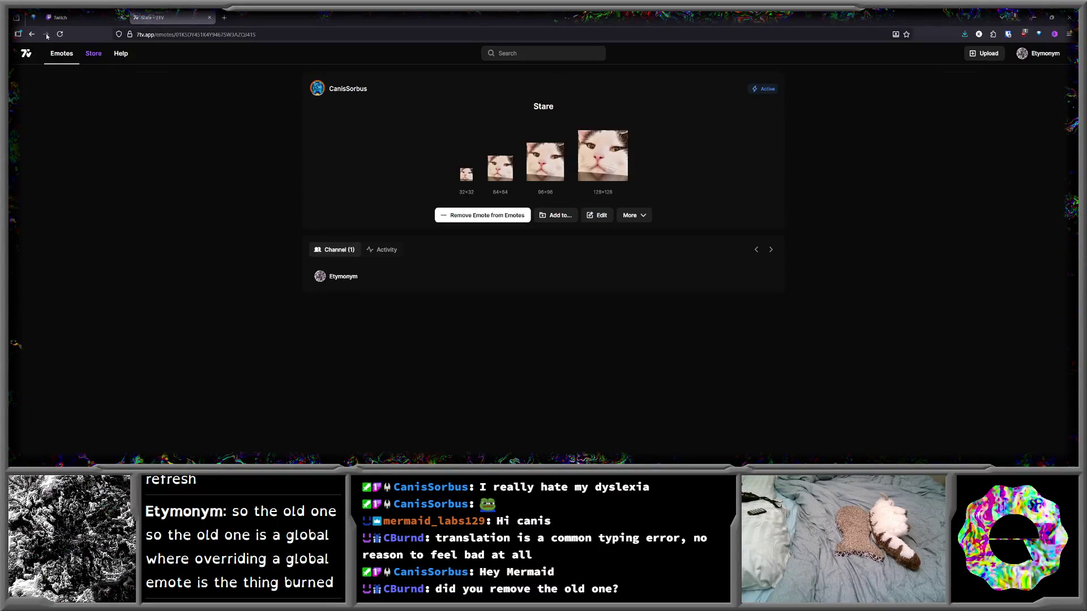
{"action": "key", "text": "alt+Left"}
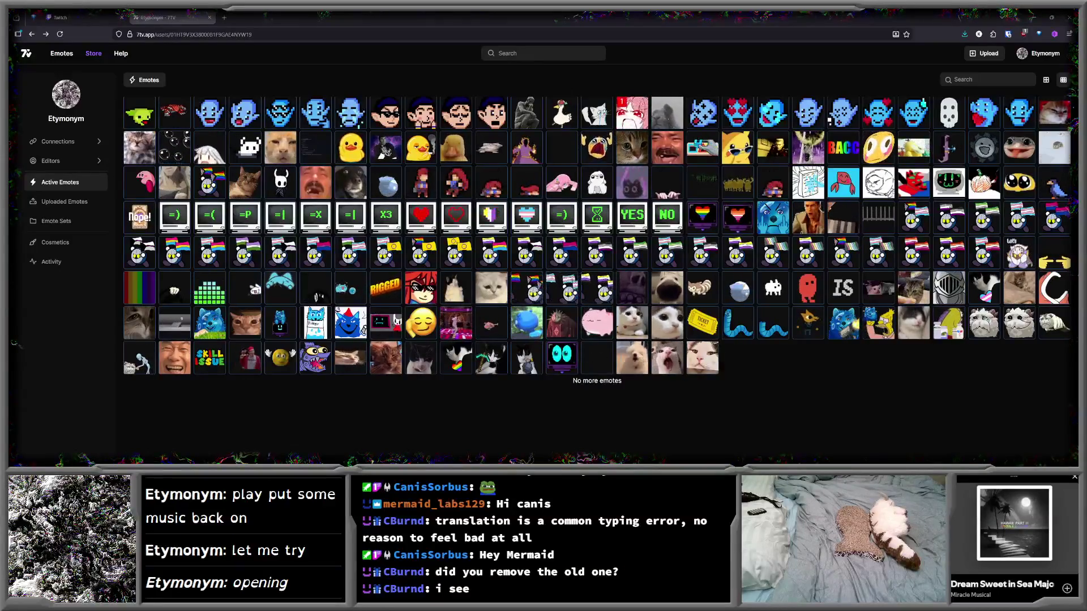
- In a new tab, open your own Twitch channel with sidebar collapsed and chat focused
{"action": "left_click", "coordinate": [224, 17]}
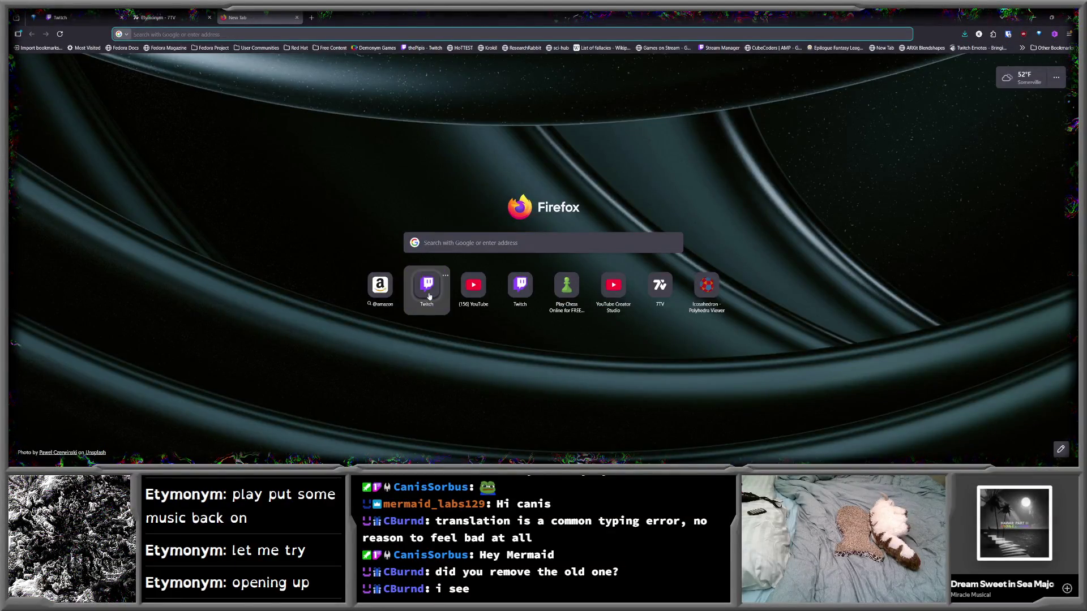
{"action": "left_click", "coordinate": [428, 286]}
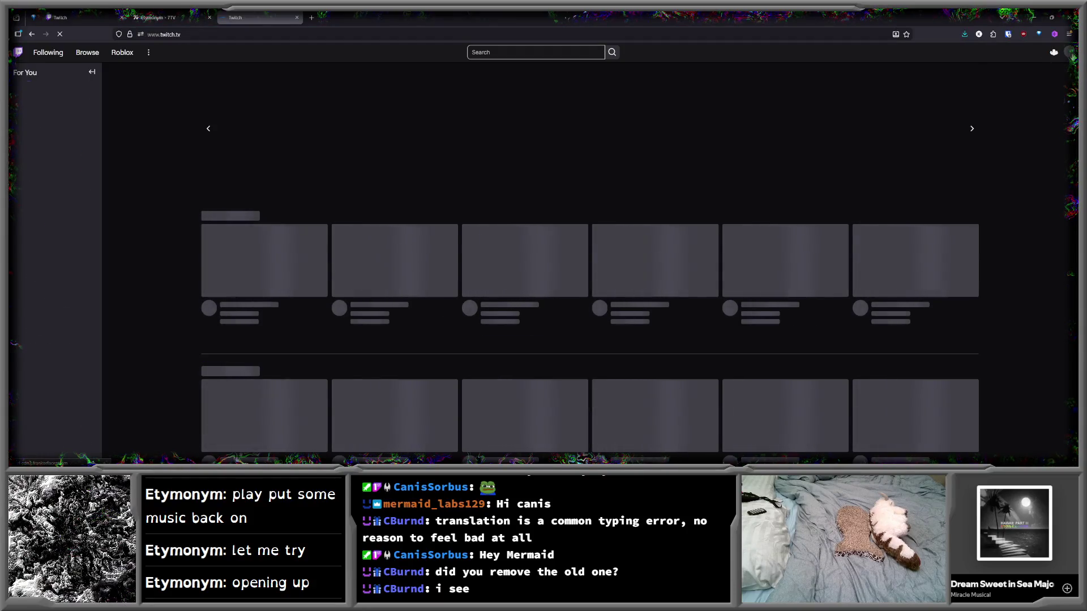
{"action": "left_click", "coordinate": [1069, 52]}
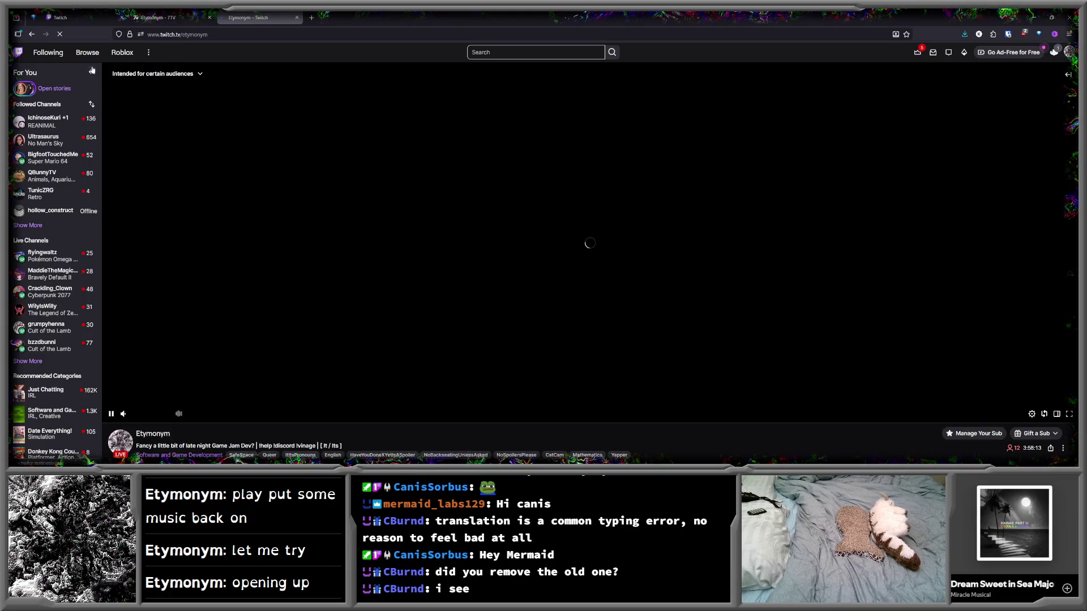
{"action": "left_click", "coordinate": [91, 72]}
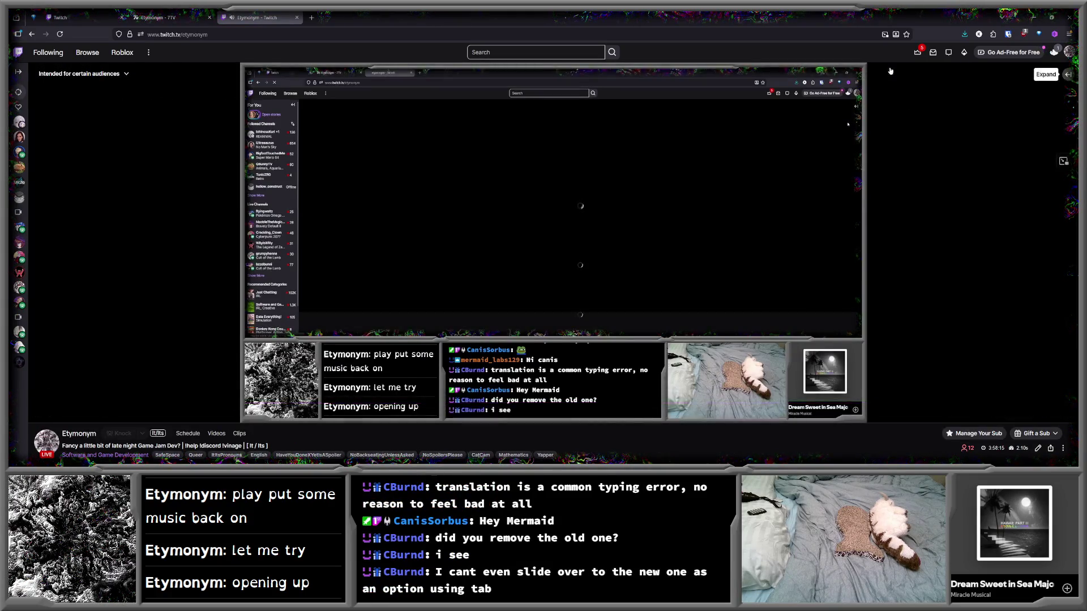
{"action": "left_click", "coordinate": [1067, 75]}
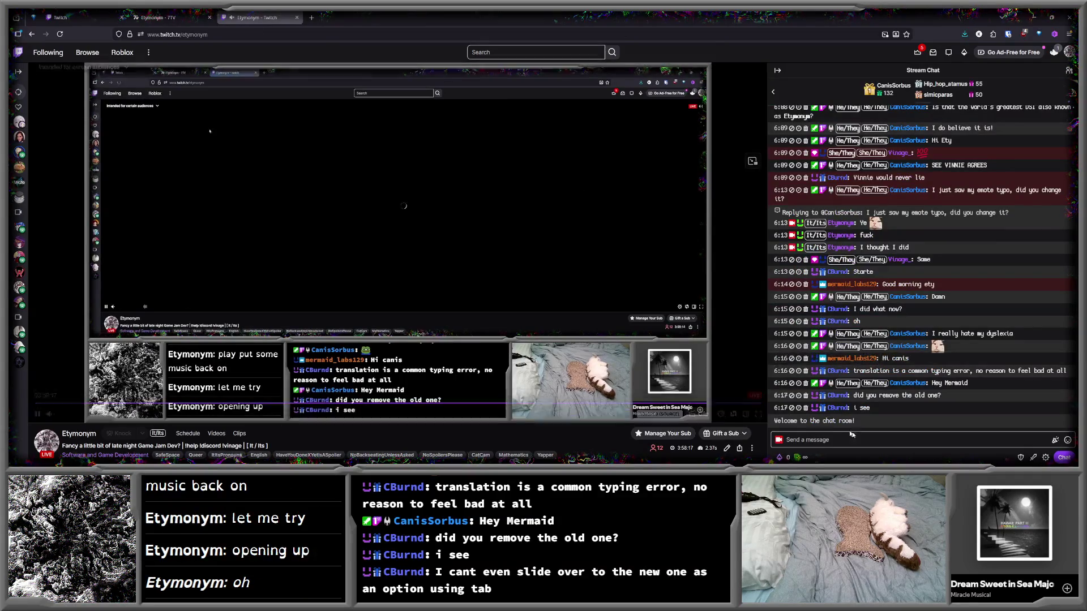
{"action": "left_click", "coordinate": [893, 439]}
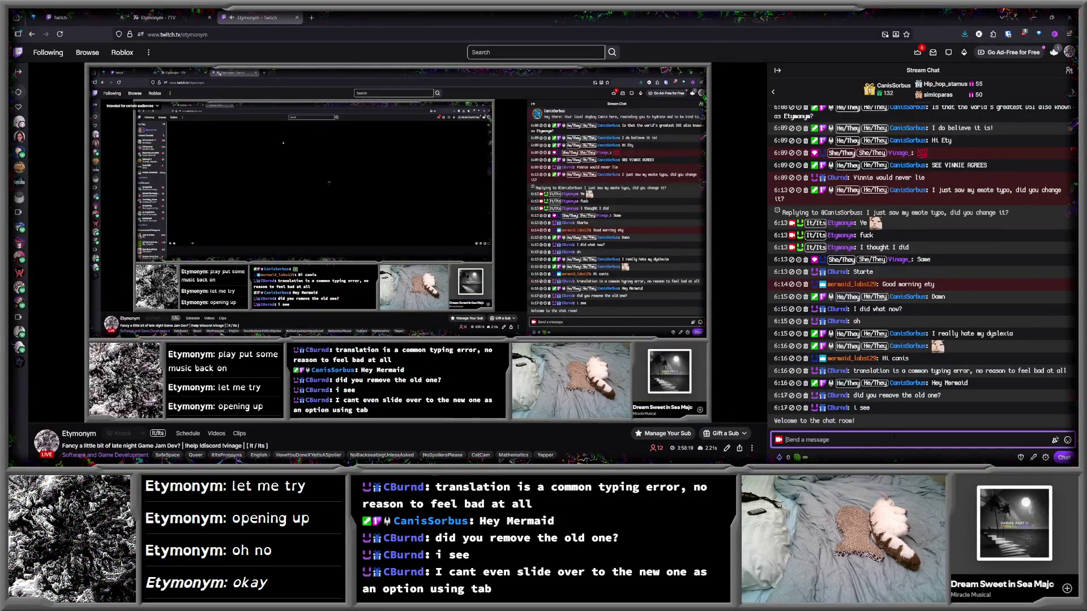